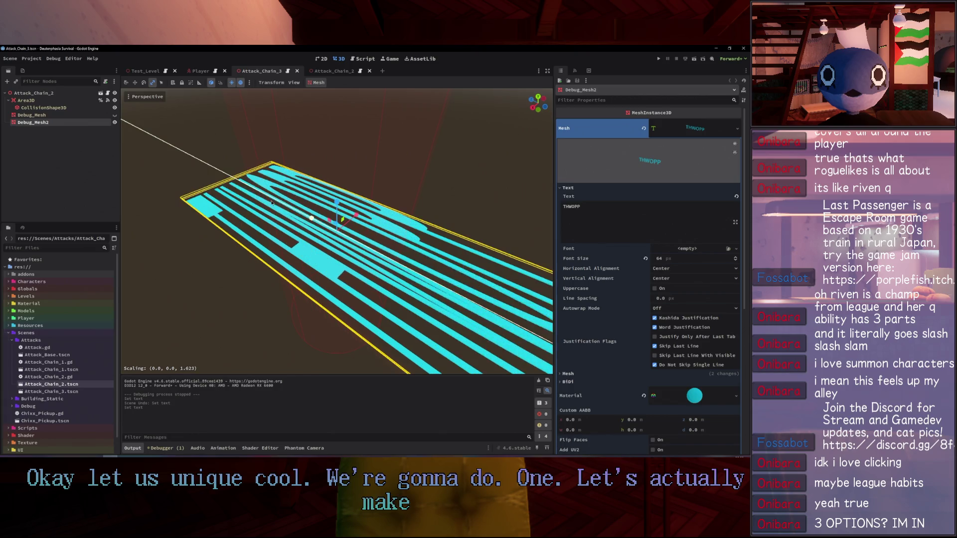
Save the attack scene and look at the text mesh from above, then in perspective.
key("ctrl+s")
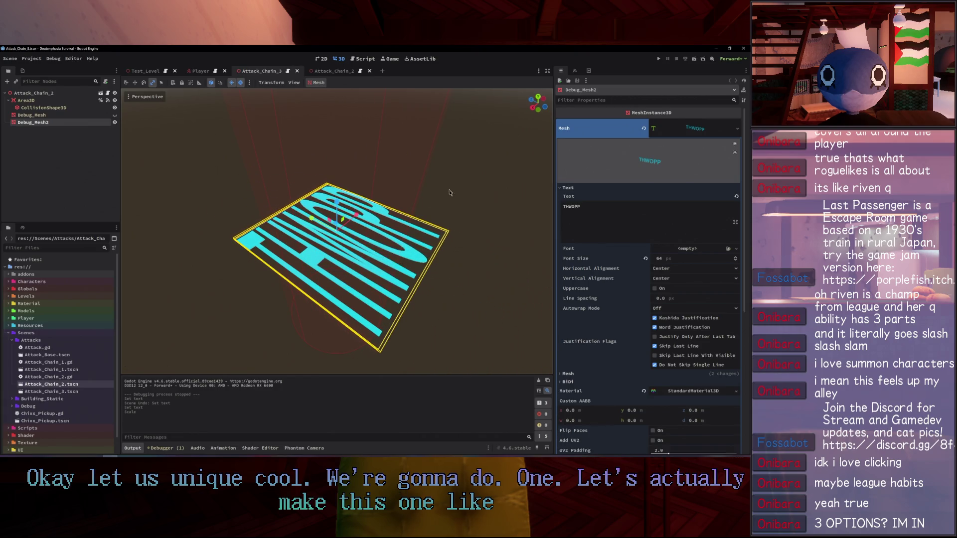
key("KP_7")
left_click(462, 240)
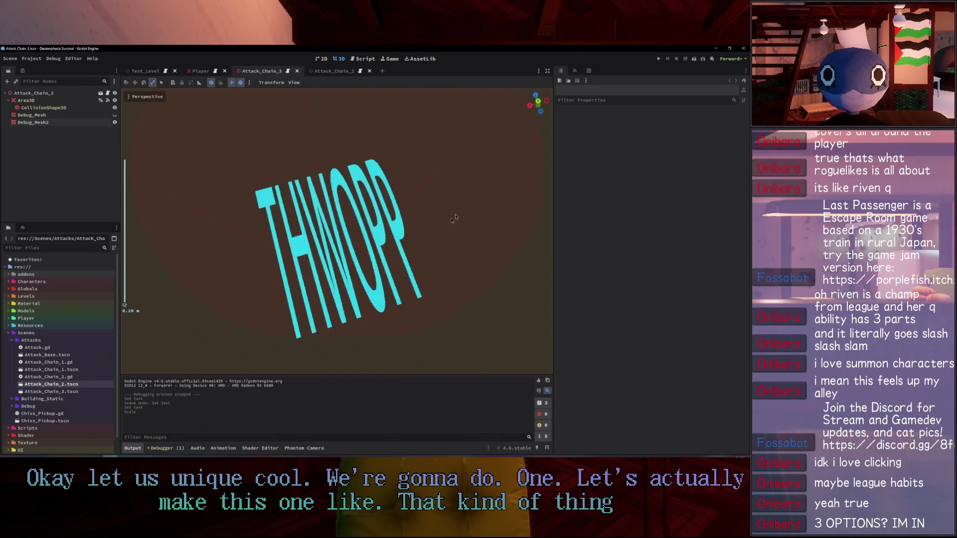
Select the Debug_Mesh2 text mesh and show its material's Albedo settings.
left_click(53, 108)
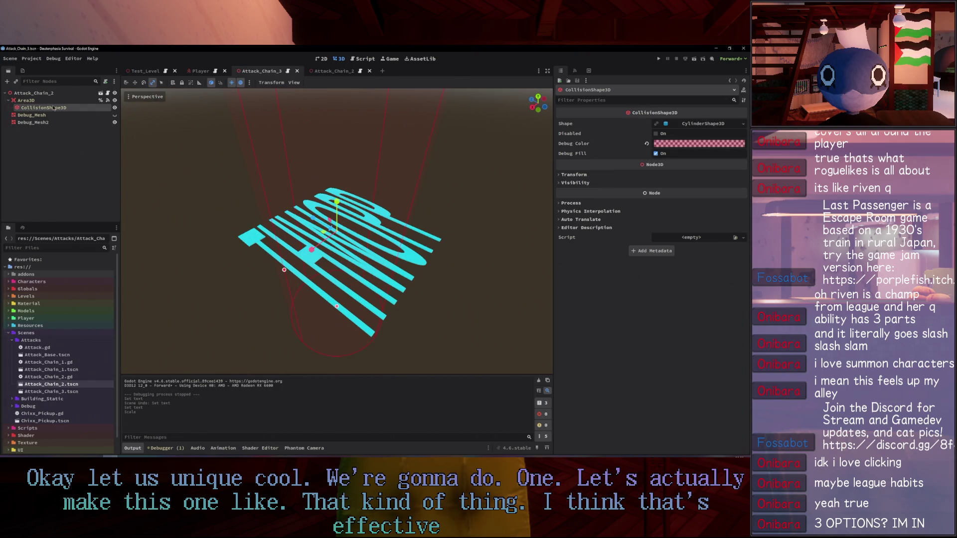
left_click(49, 123)
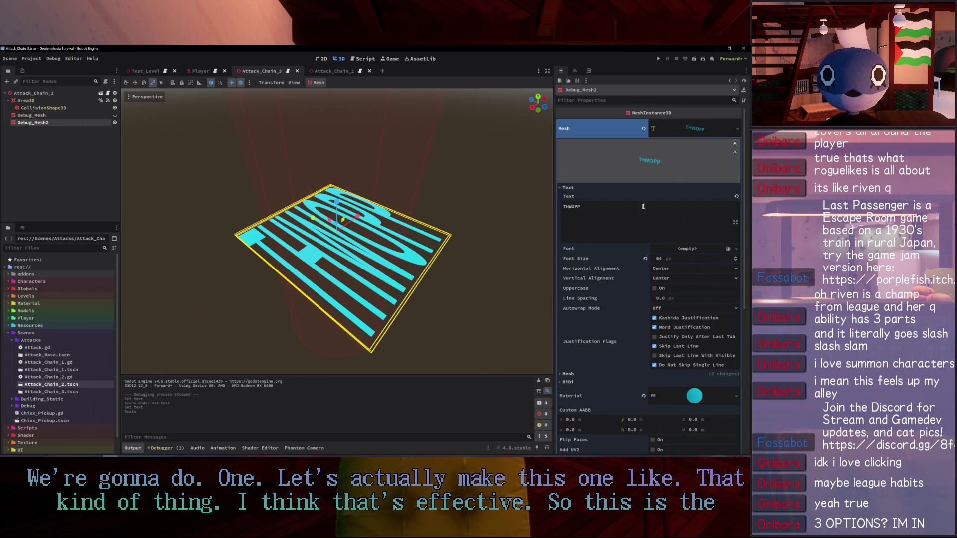
left_click(710, 389)
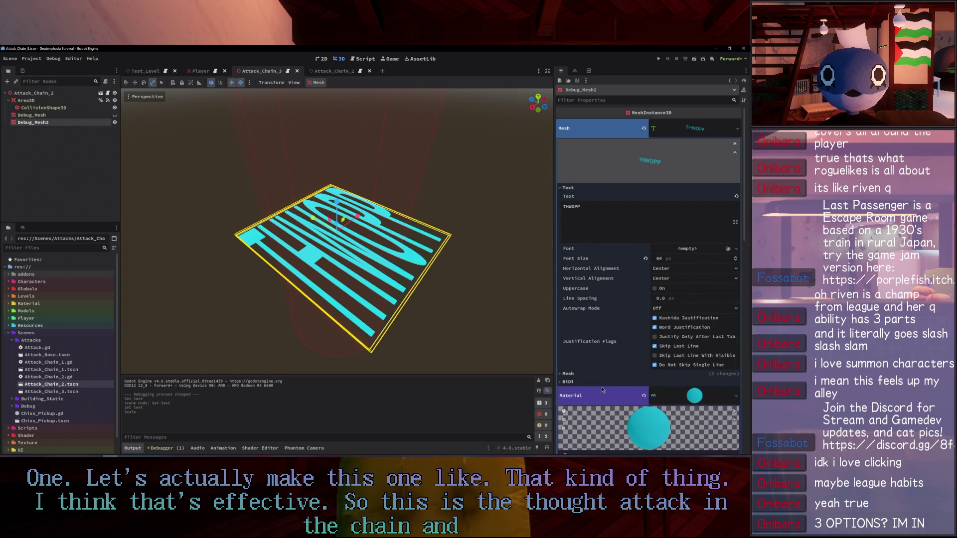
scroll(603, 390, "down", 5)
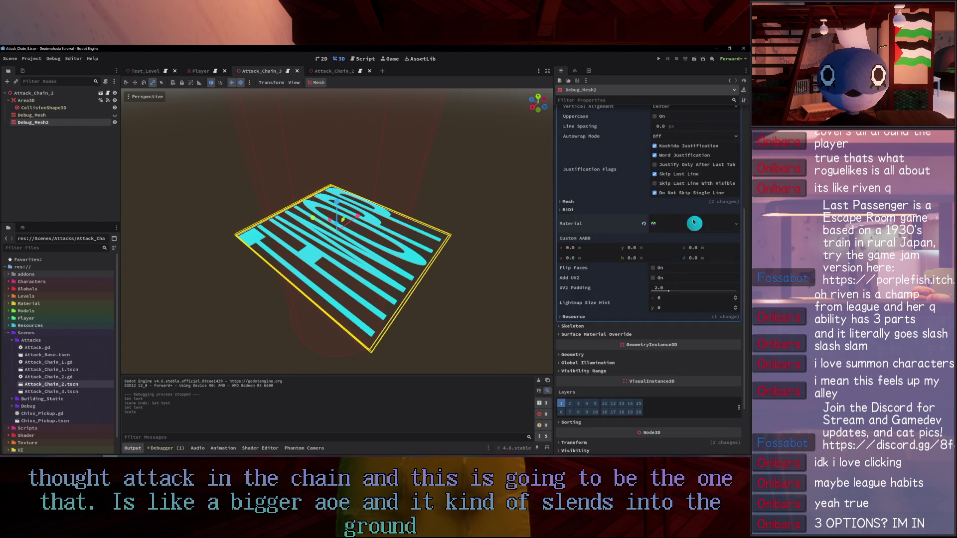
left_click(572, 308)
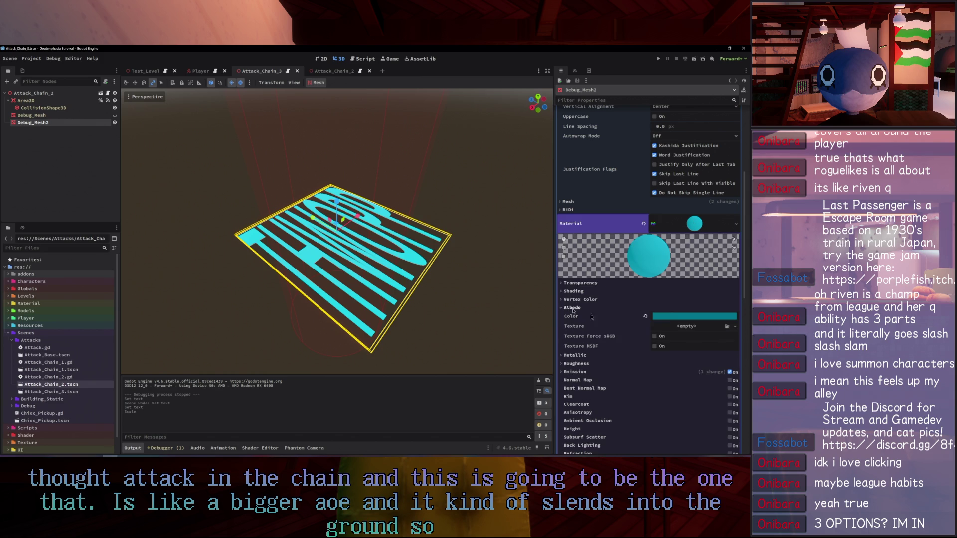
Change the THWOPP material's albedo colour to a pale grey-cyan.
left_click(670, 316)
mouse_move(733, 159)
left_mouse_down()
mouse_move(737, 144)
mouse_move(687, 156)
left_mouse_up()
left_click(710, 156)
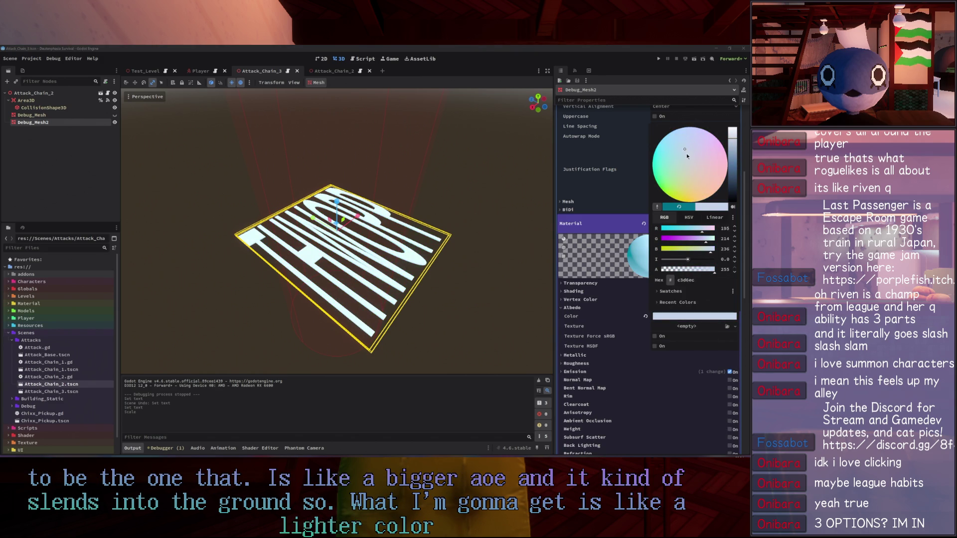
left_click(669, 178)
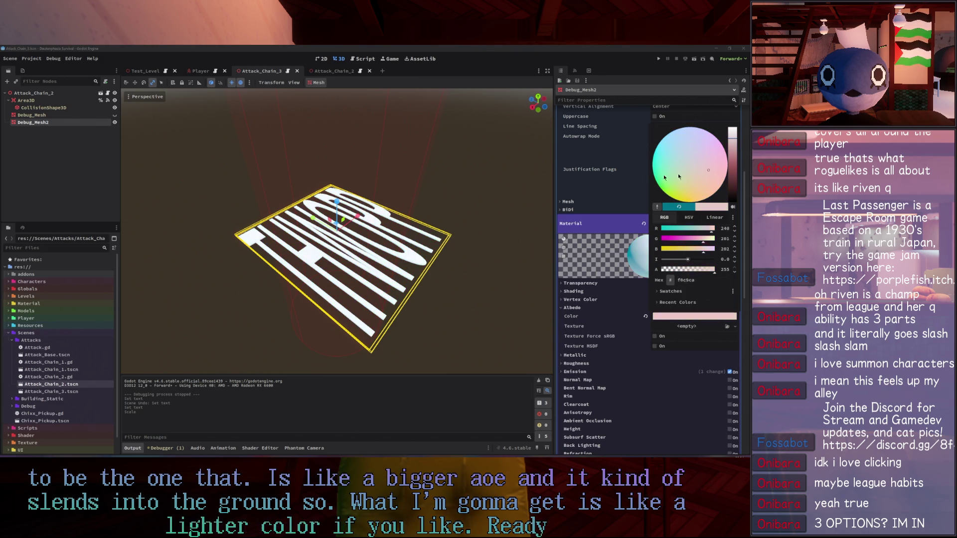
left_click(680, 167)
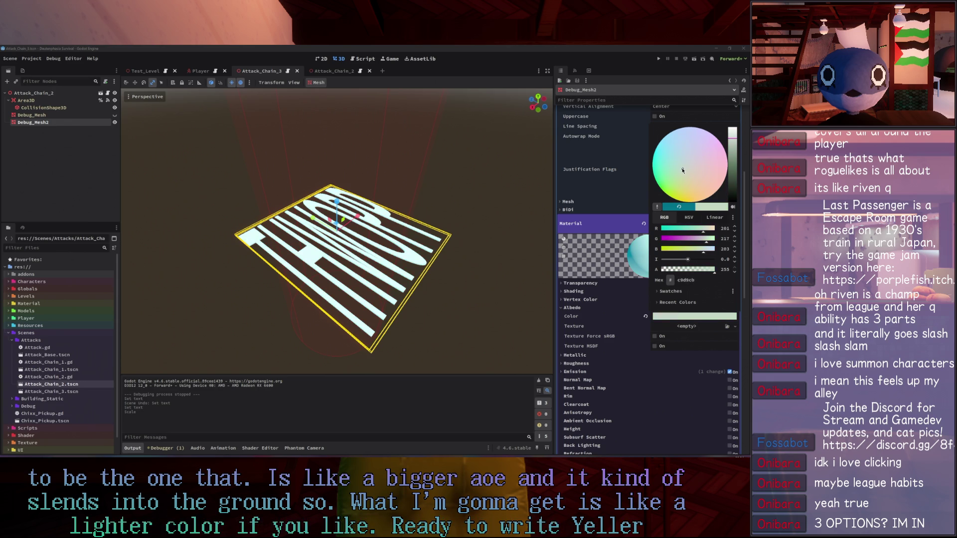
left_click(734, 148)
left_click(648, 341)
Make the material's emission colour lighter and greyer.
scroll(647, 341, "down", 3)
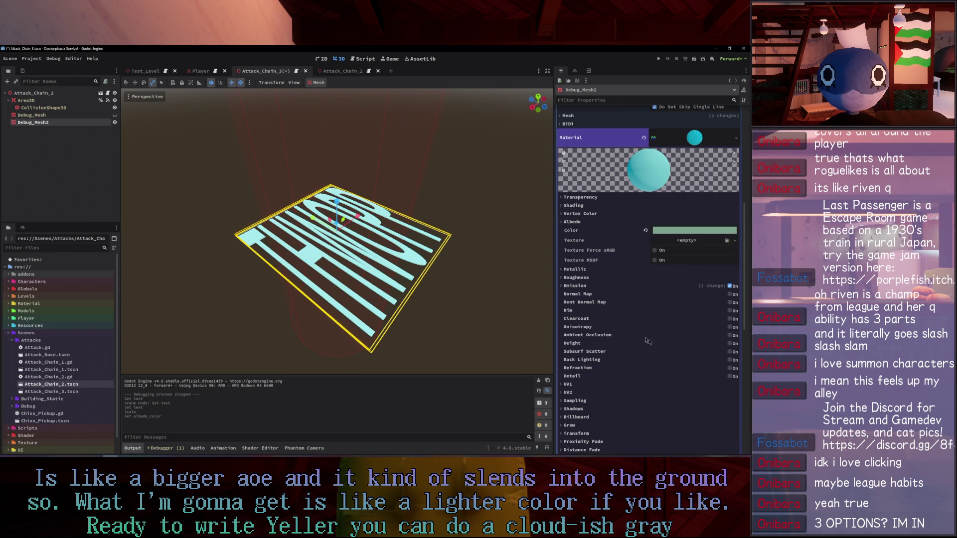
left_click(576, 285)
left_click(695, 296)
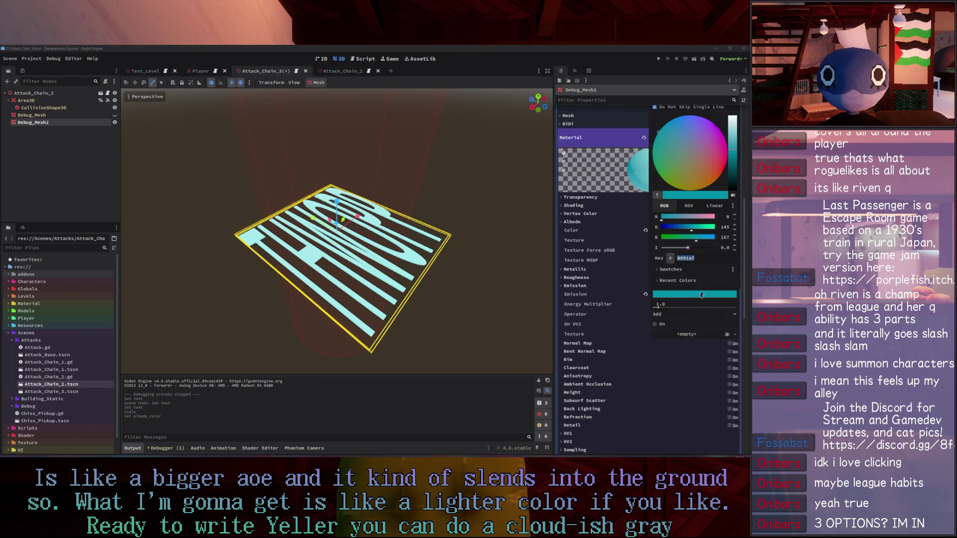
left_click(675, 143)
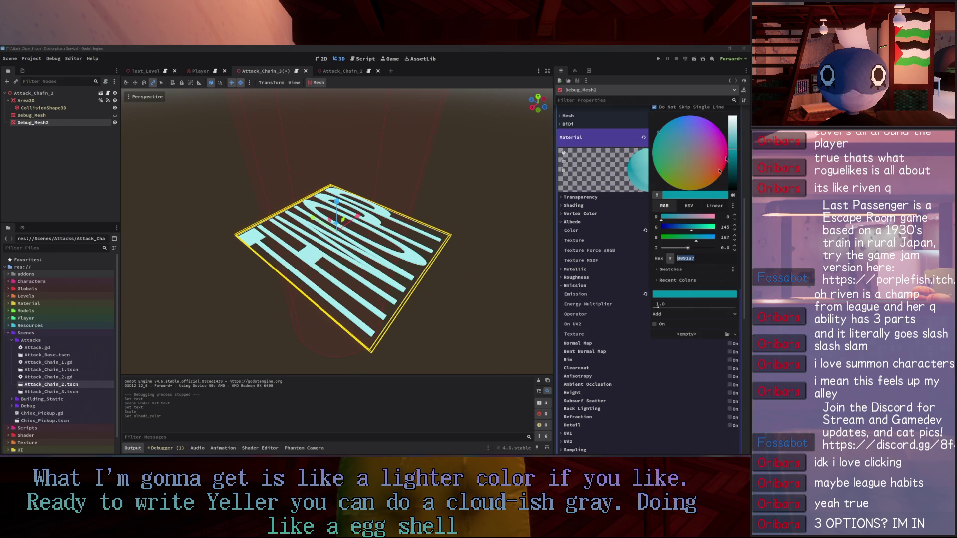
left_click_drag(732, 137, 731, 132)
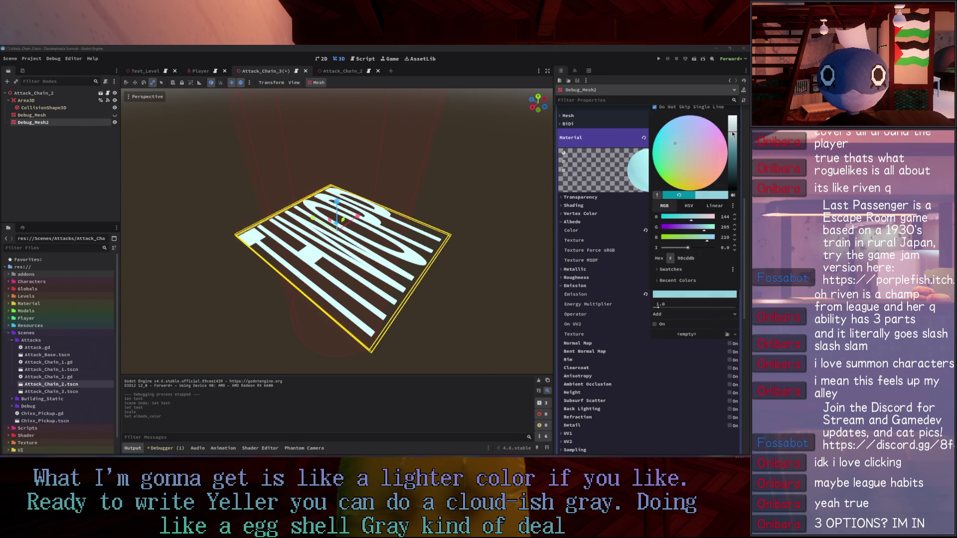
left_click(547, 191)
Save the scene and deselect the text mesh.
key("ctrl+s")
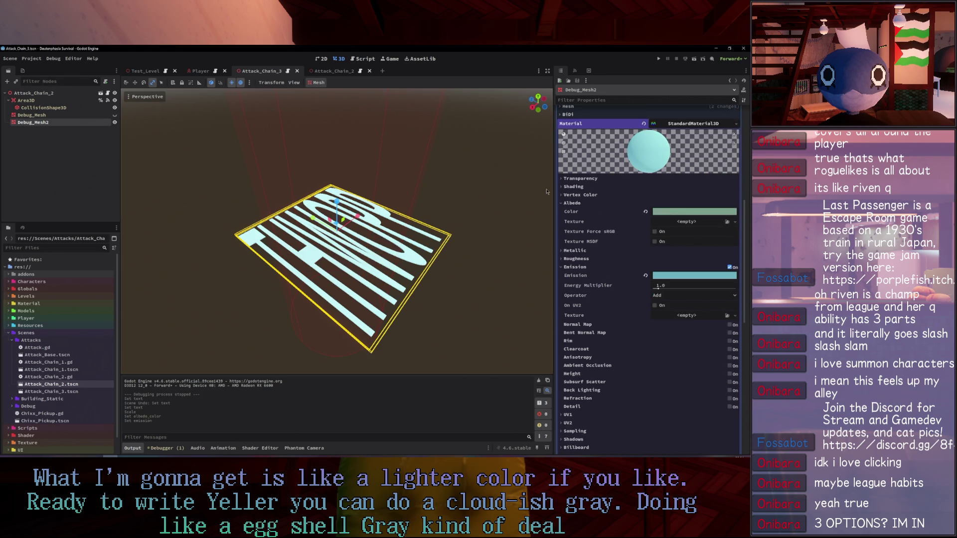
scroll(439, 234, "up", 3)
left_click(412, 246)
scroll(411, 246, "down", 3)
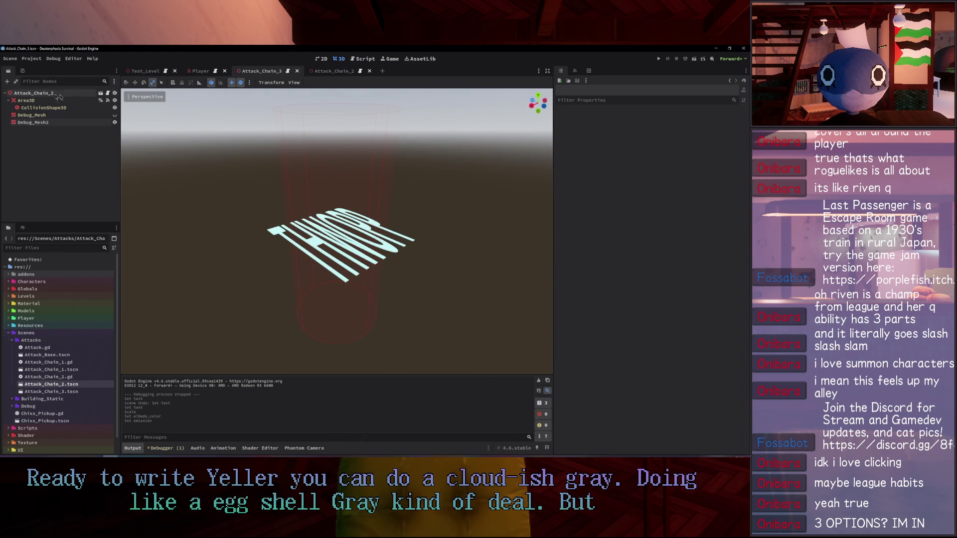
Add a new CollisionShape3D under Area3D with a New BoxShape3D shape.
left_click(35, 107)
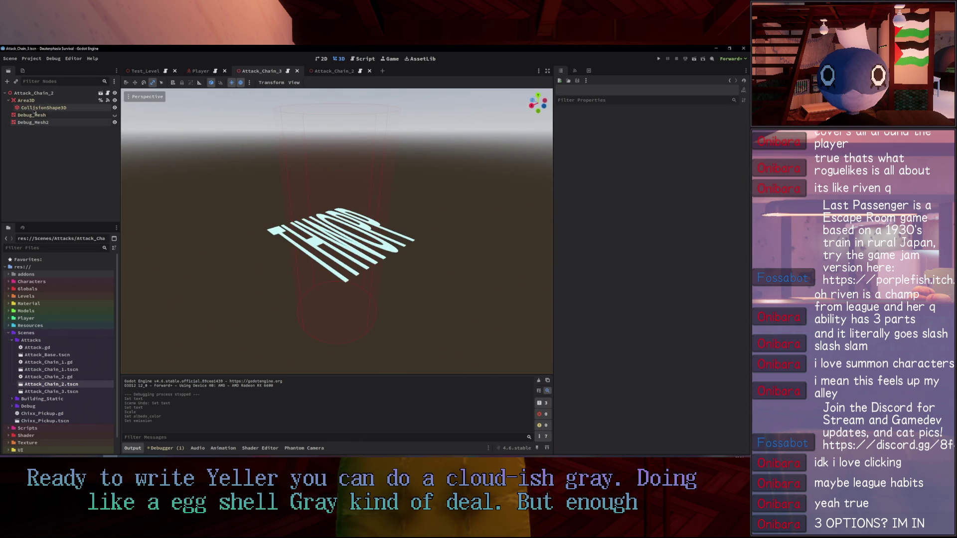
right_click(33, 109)
left_click(29, 101)
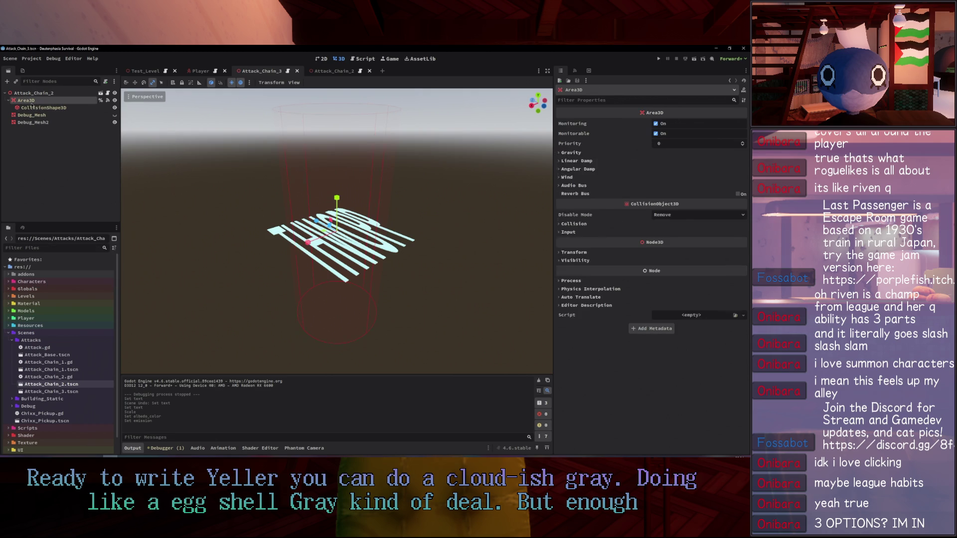
key("ctrl+a")
type("collision")
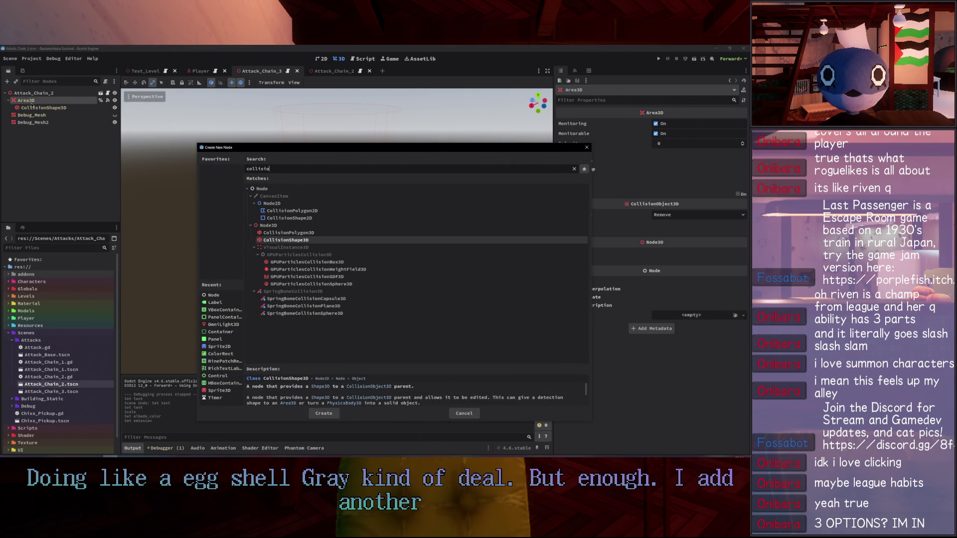
key("Return")
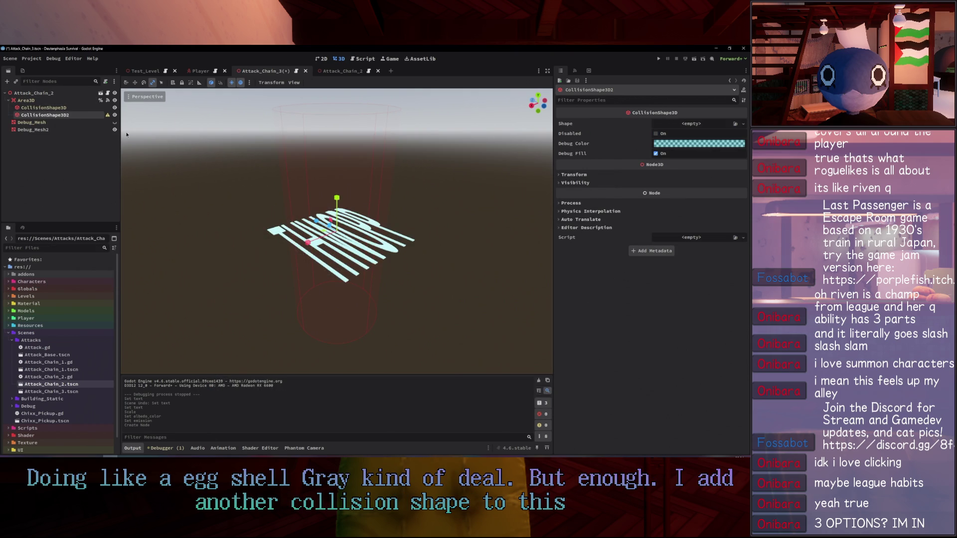
mouse_move(107, 117)
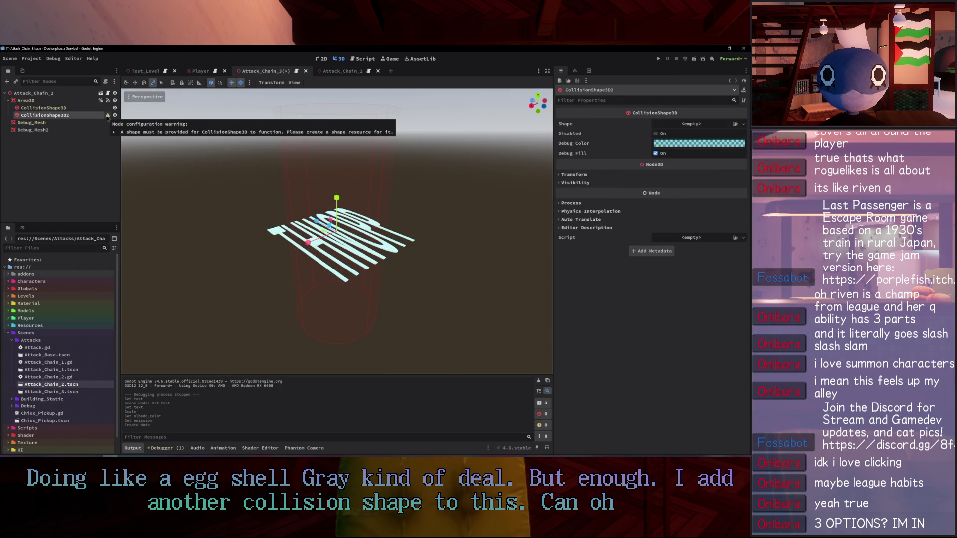
left_click(711, 125)
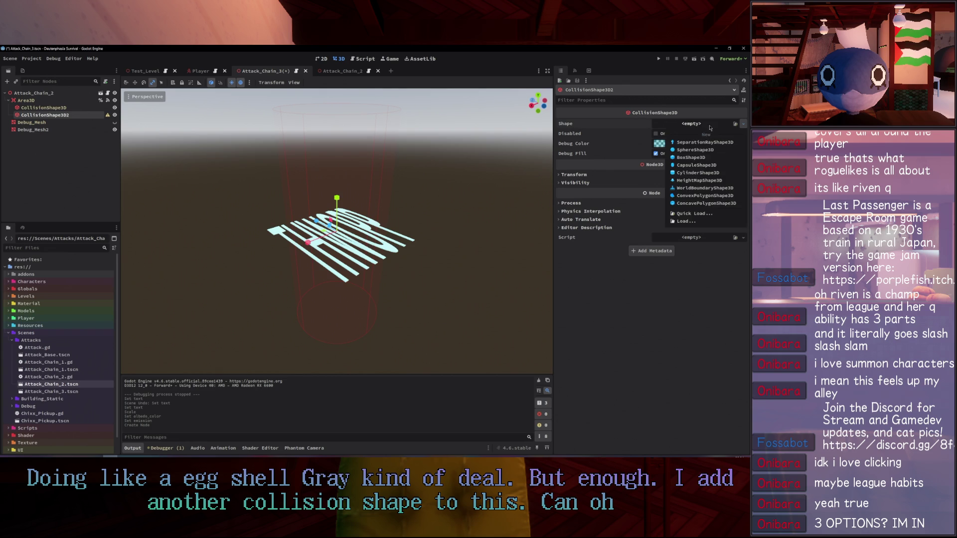
left_click(691, 158)
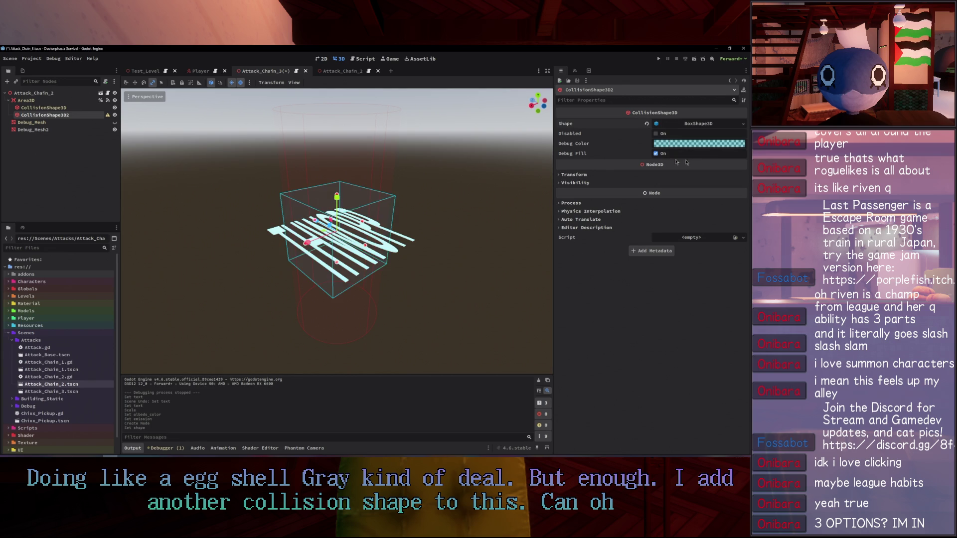
Resize the box to about 3 units tall and 1.52 wide around the text, then save.
key("KP_3")
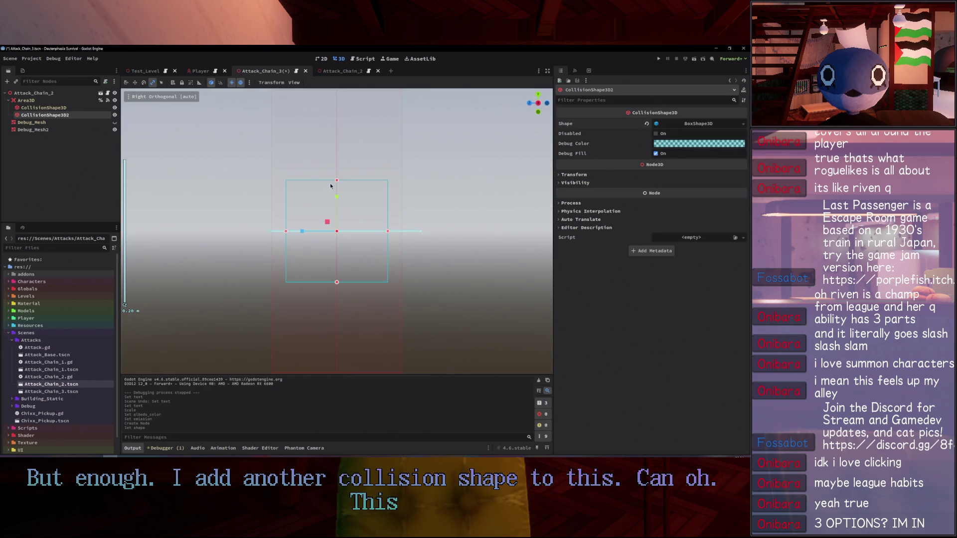
mouse_move(337, 181)
left_mouse_down()
mouse_move(336, 133)
mouse_move(342, 150)
left_mouse_up()
scroll(342, 151, "down", 5)
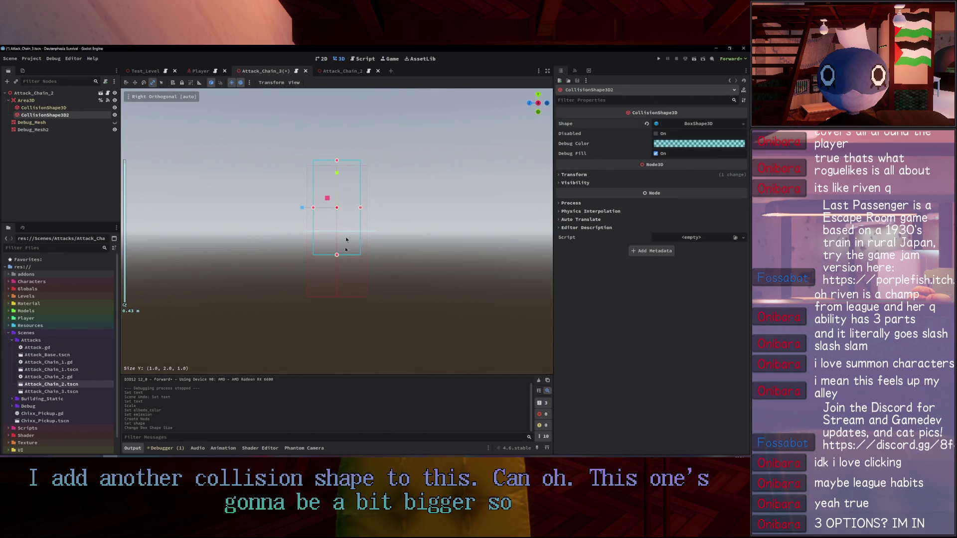
left_click_drag(337, 256, 337, 302)
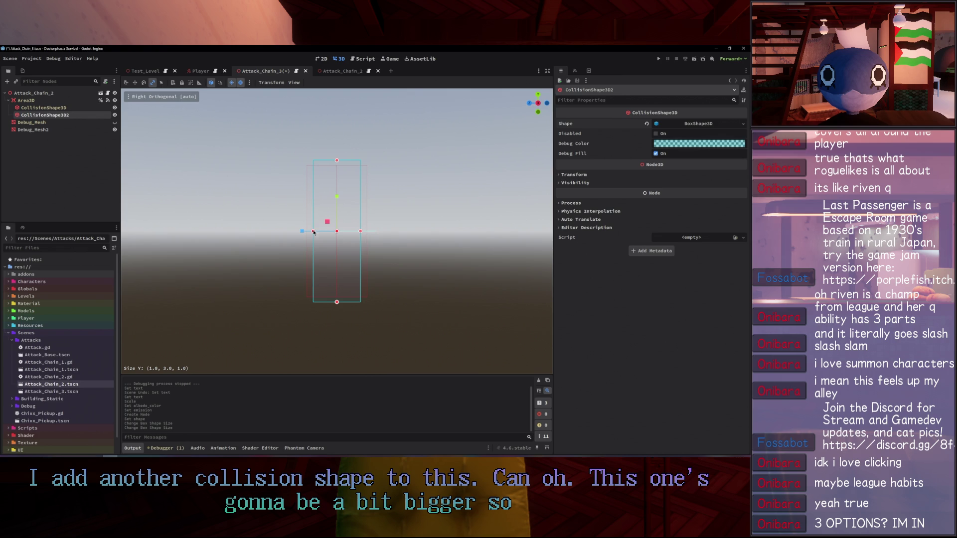
key("KP_7")
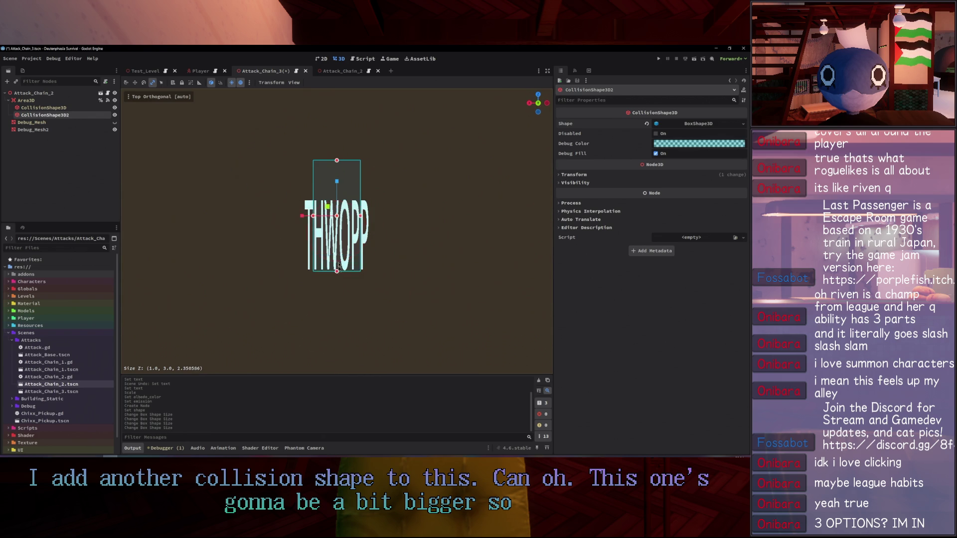
scroll(303, 215, "up", 4)
left_click_drag(306, 211, 288, 213)
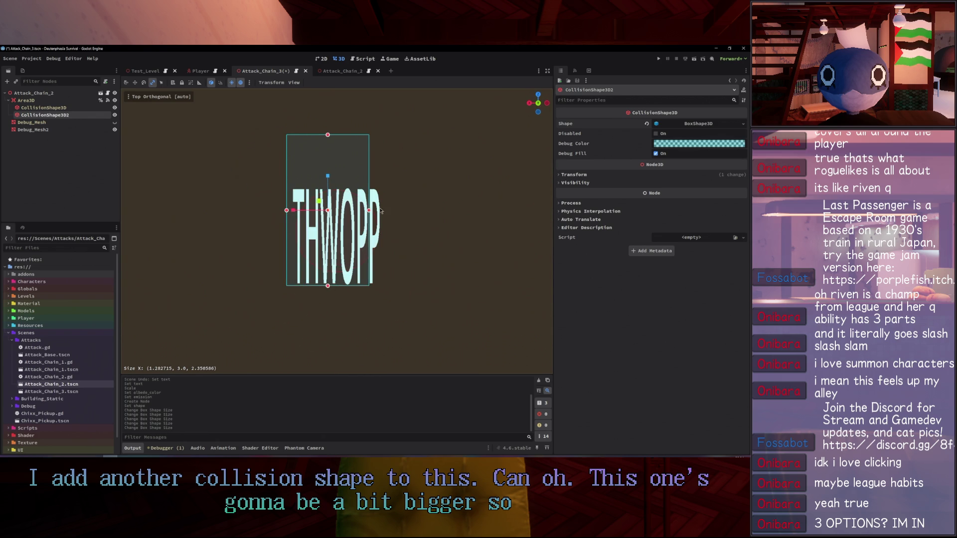
left_click_drag(394, 212, 385, 212)
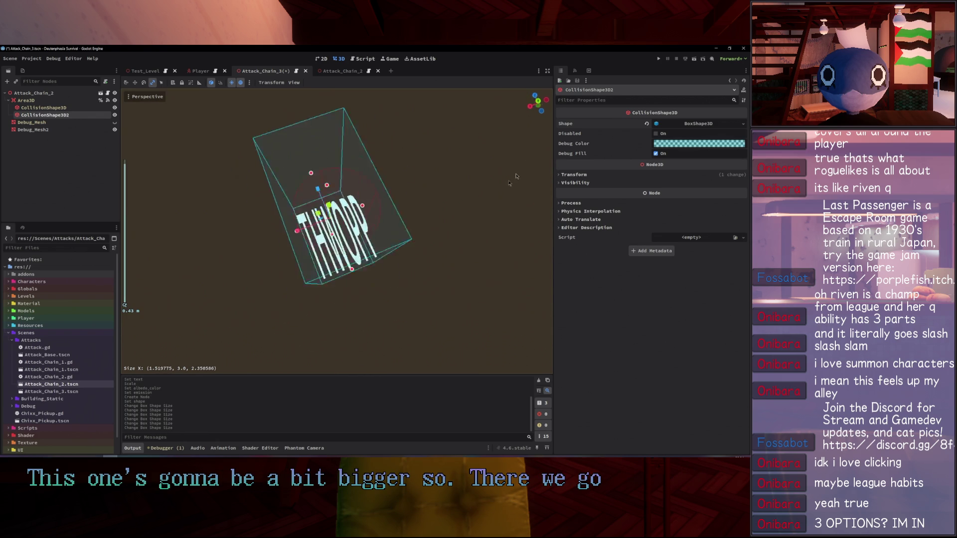
key("ctrl+s")
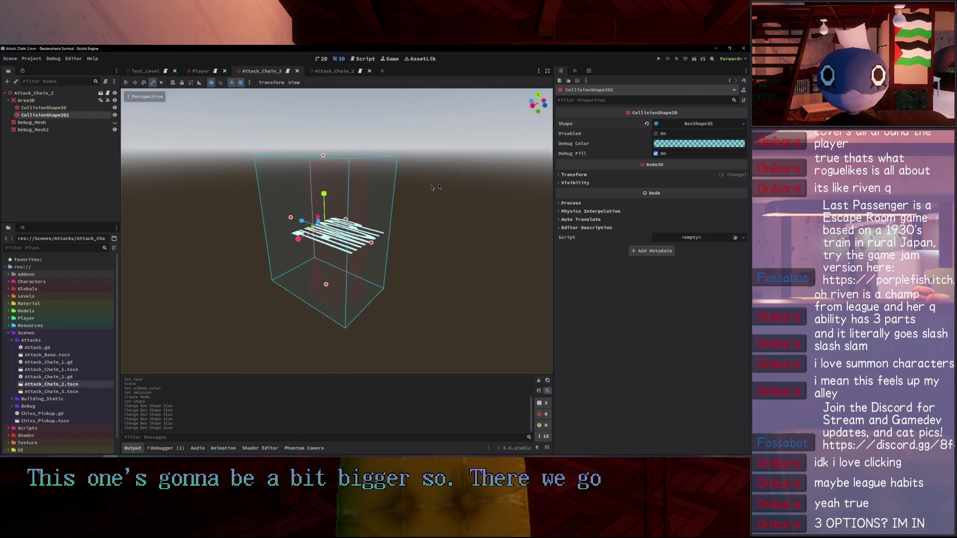
left_click(438, 208)
scroll(438, 208, "up", 3)
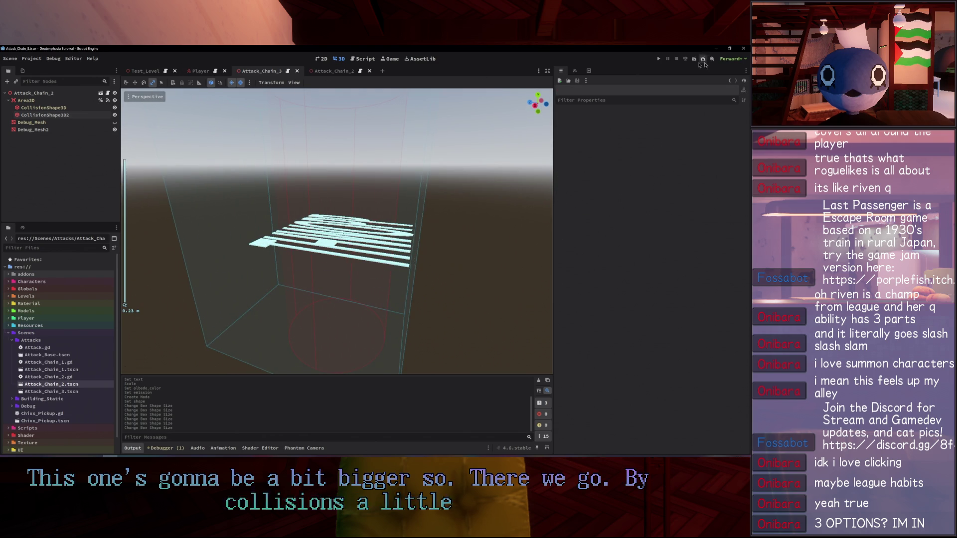
left_click_drag(38, 121, 45, 108)
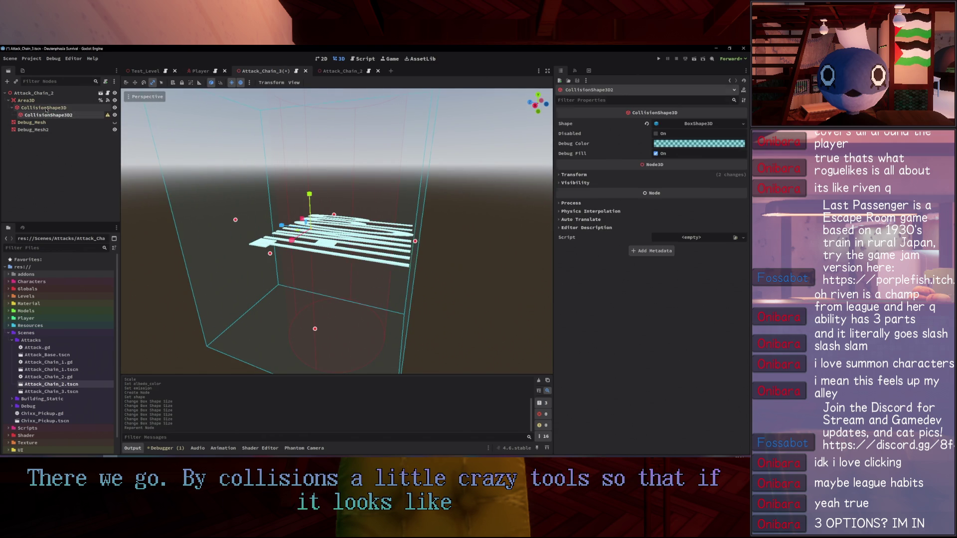
left_click(88, 114)
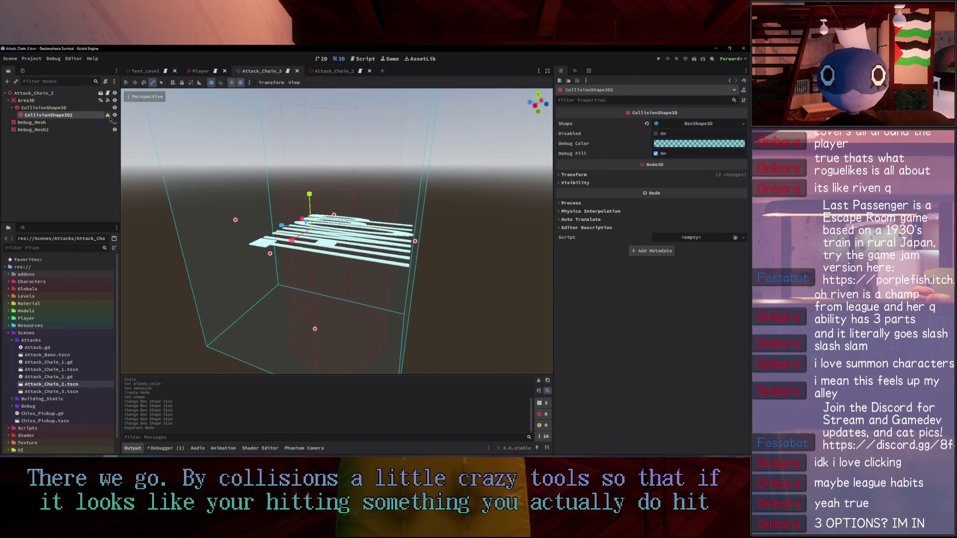
mouse_move(109, 117)
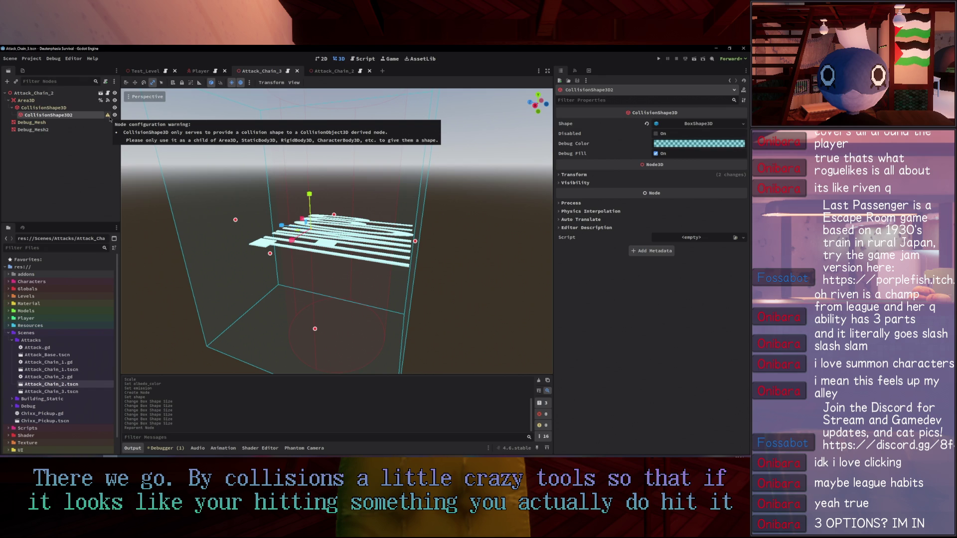
key("ctrl+z")
left_click(660, 60)
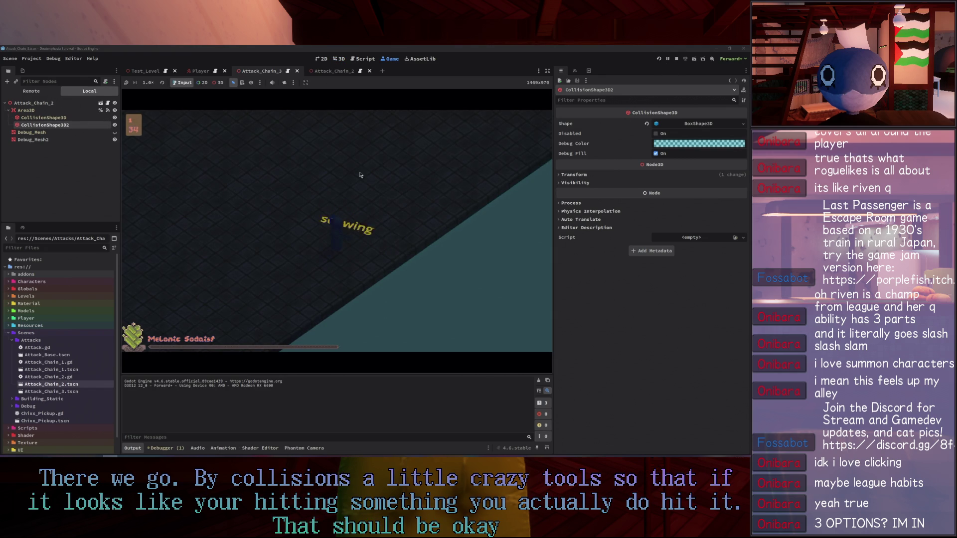
left_click(677, 59)
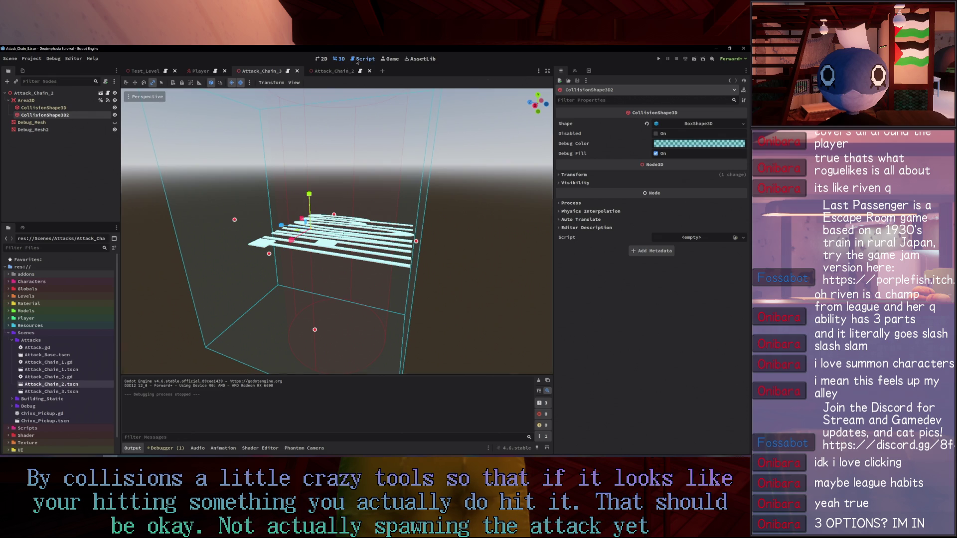
Change the state script's scene path to Attack_Chain_3.tscn and test it in a quick run.
left_click(358, 60)
left_click(473, 229)
key("Delete")
type("3")
left_click(483, 135)
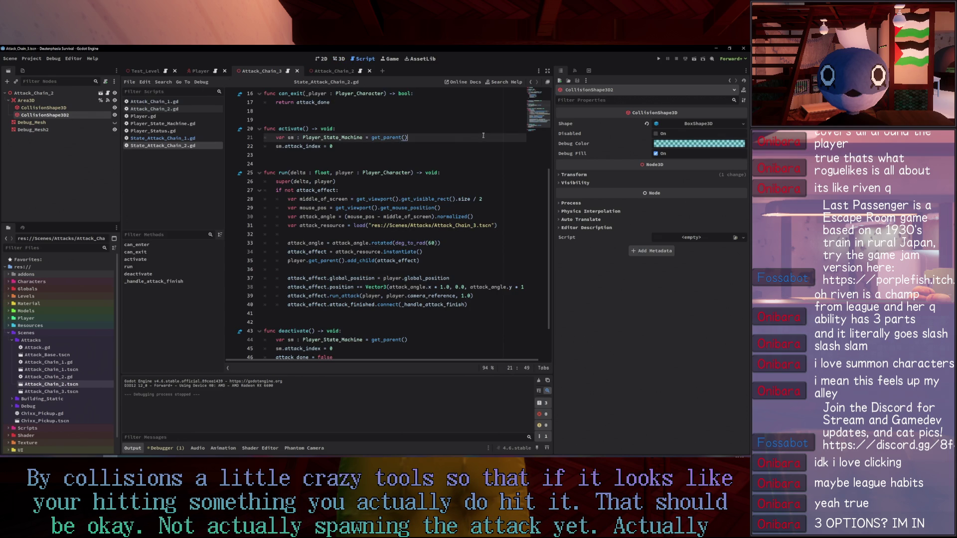
left_click(659, 59)
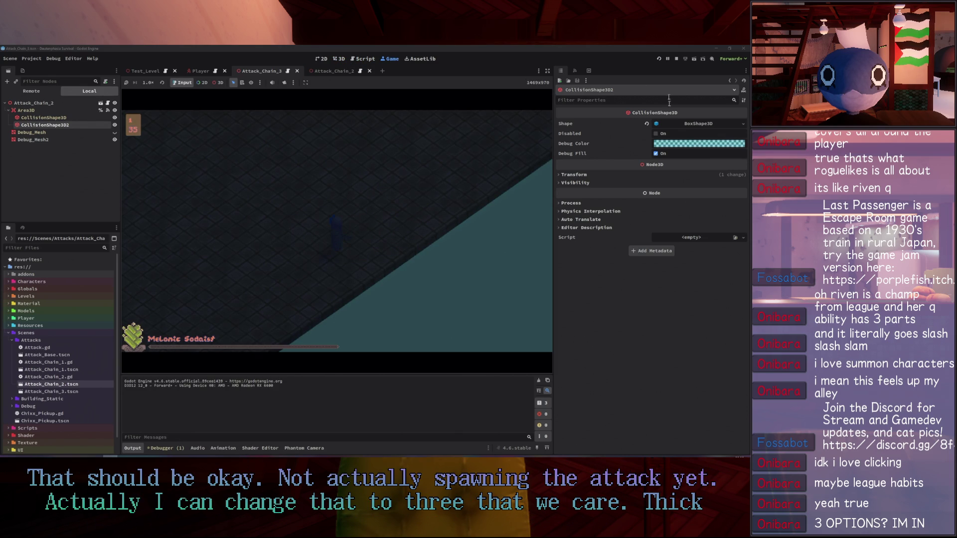
left_click(676, 59)
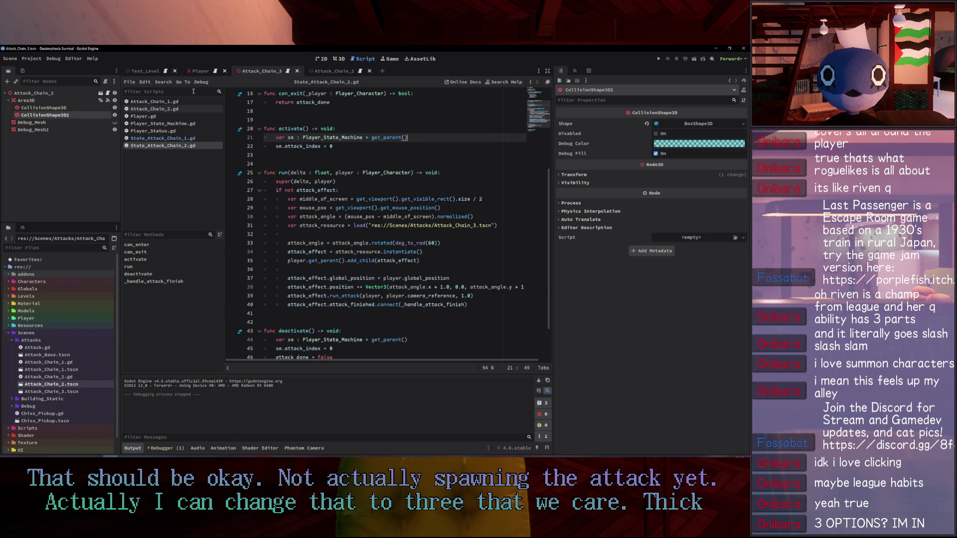
Duplicate Attack_Chain_2.gd as Attack_Chain_3.gd.
right_click(65, 378)
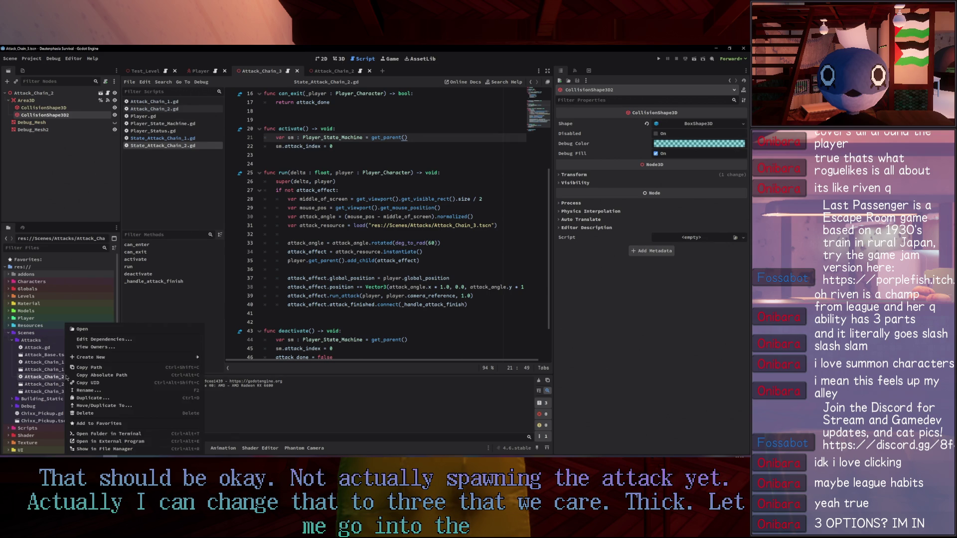
left_click(107, 400)
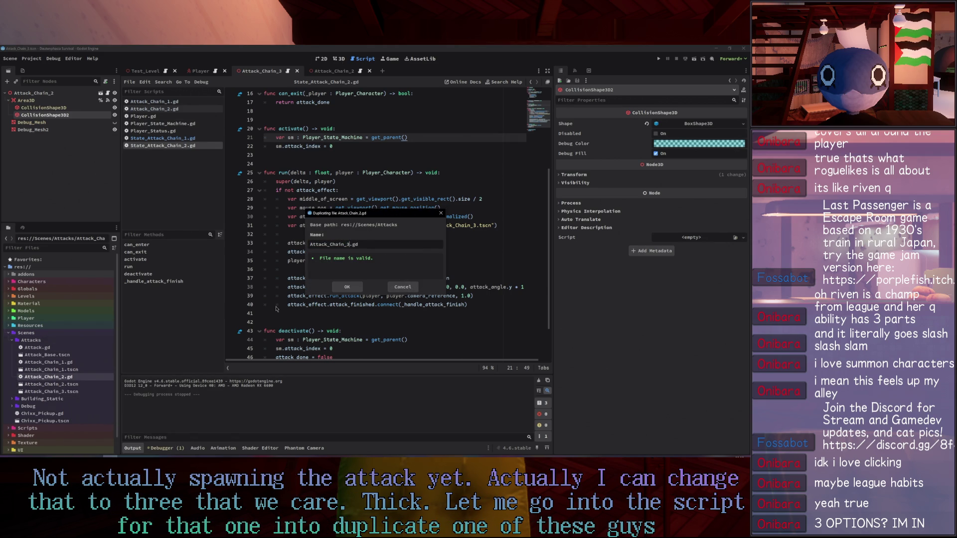
key("Return")
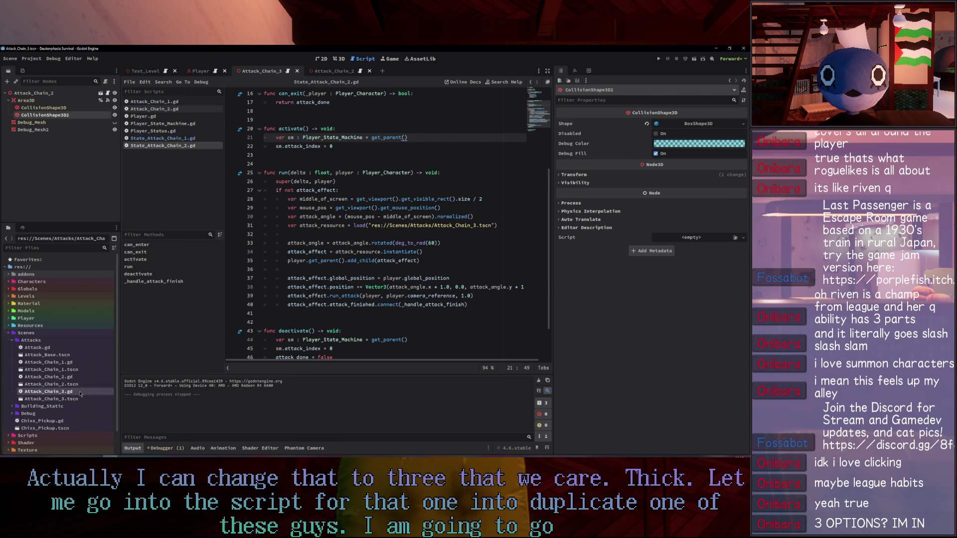
Open Attack_Chain_3.gd, widen the script editor and hide the output panel.
double_click(78, 392)
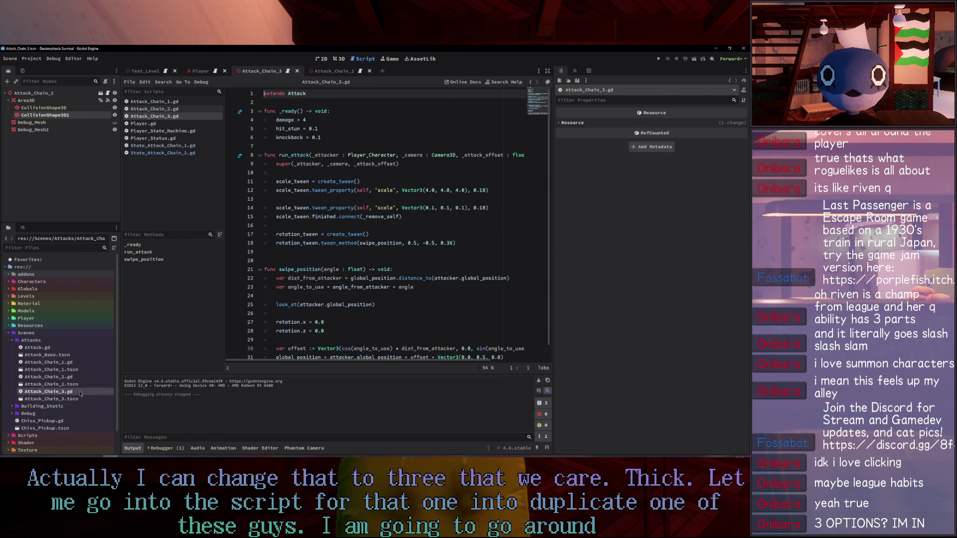
left_click(432, 222)
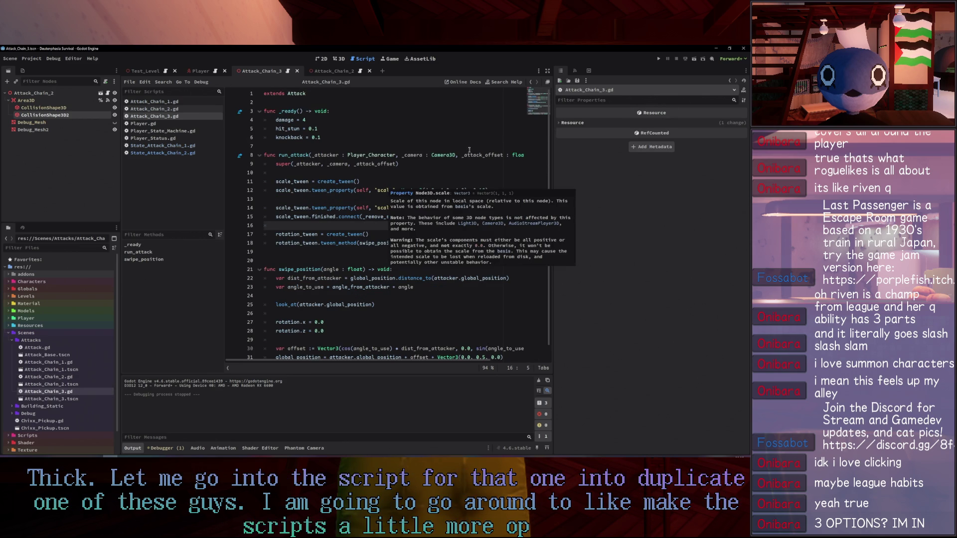
left_click_drag(551, 174, 611, 174)
key("ctrl+j")
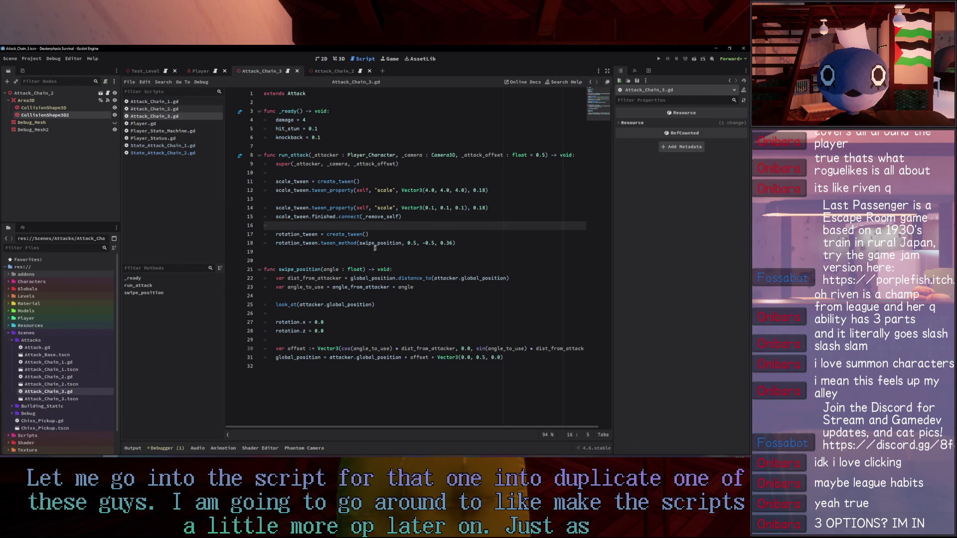
Review the run_attack and swipe_position code, then run the game with F5.
left_click(387, 243)
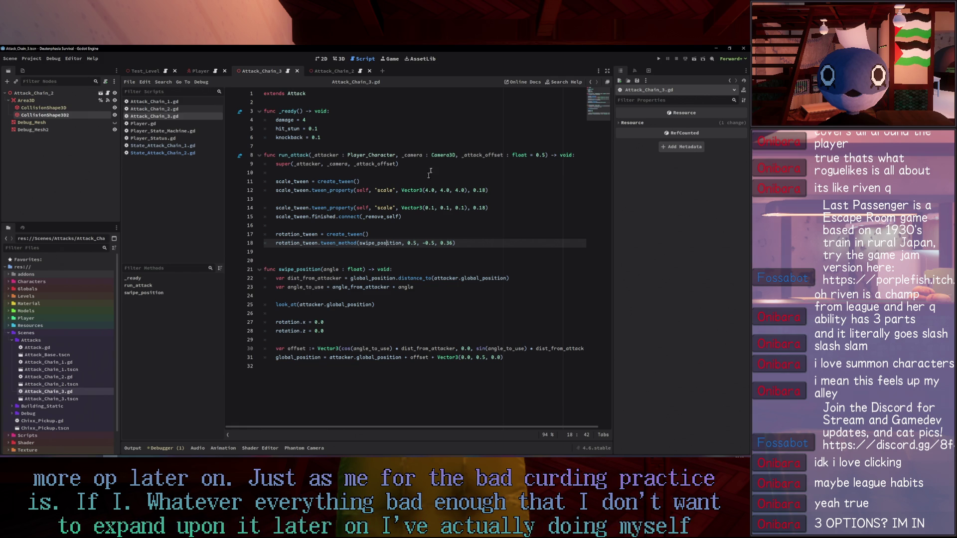
left_click(368, 259)
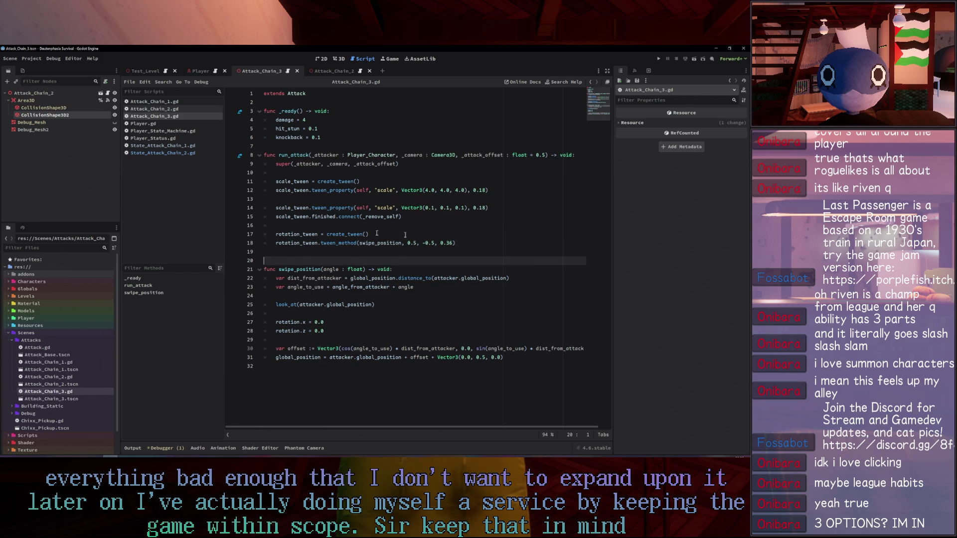
left_click(412, 293)
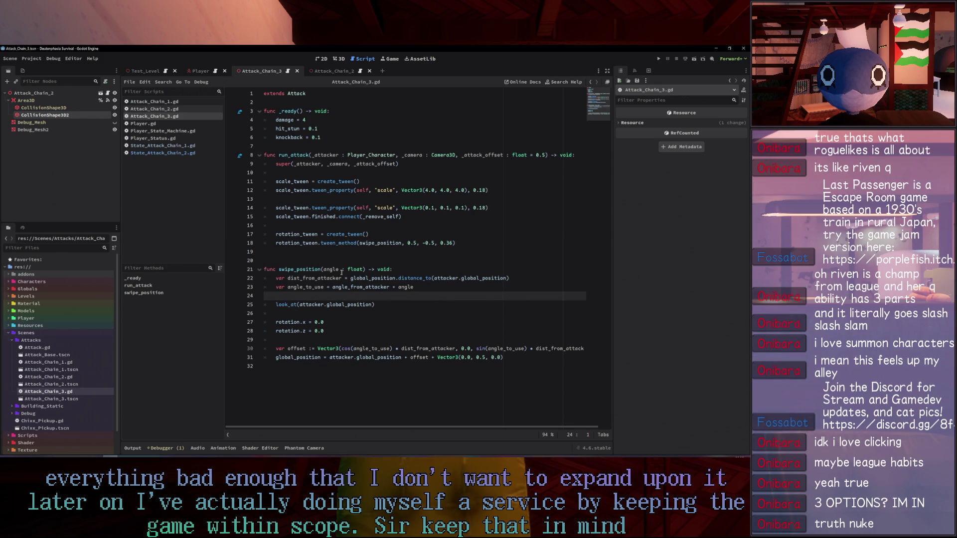
left_click(379, 313)
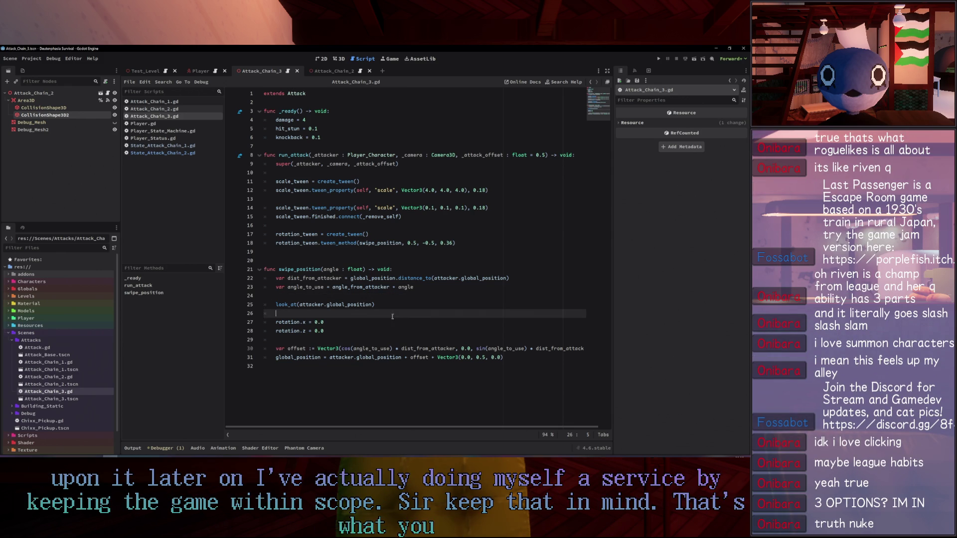
left_click(393, 336)
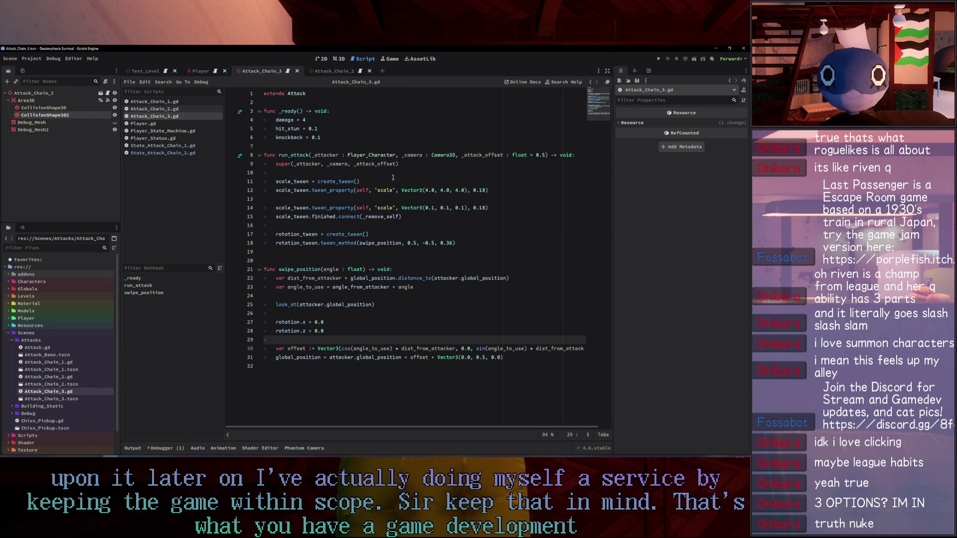
left_click(478, 185)
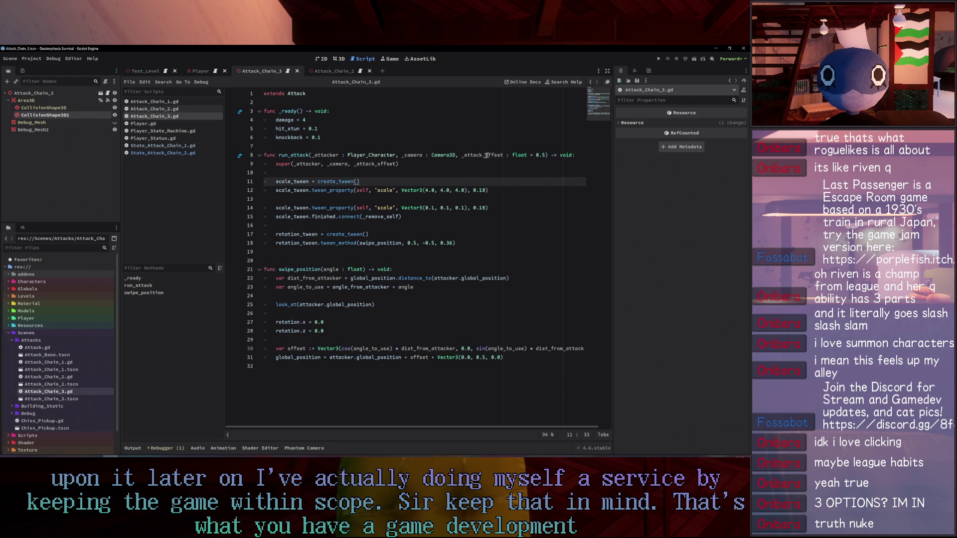
double_click(538, 155)
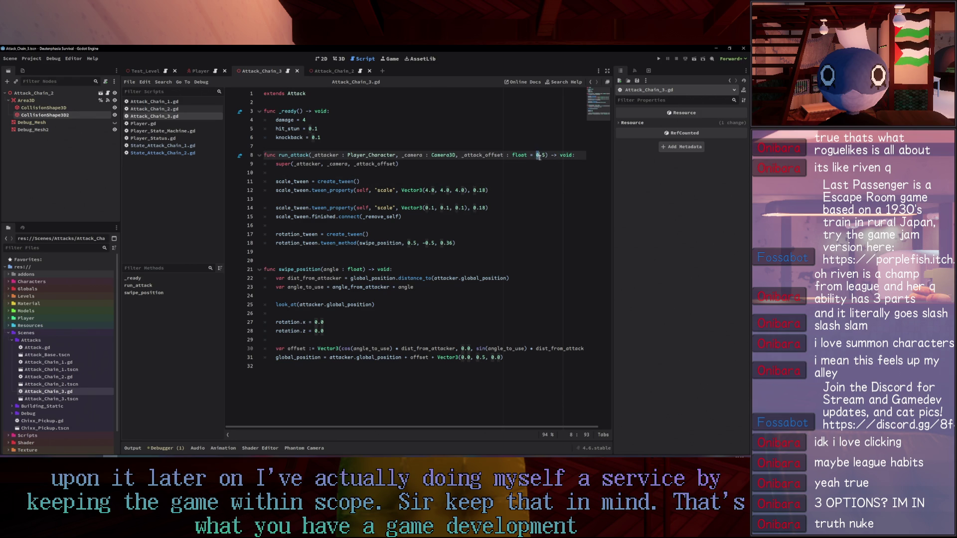
key("F5")
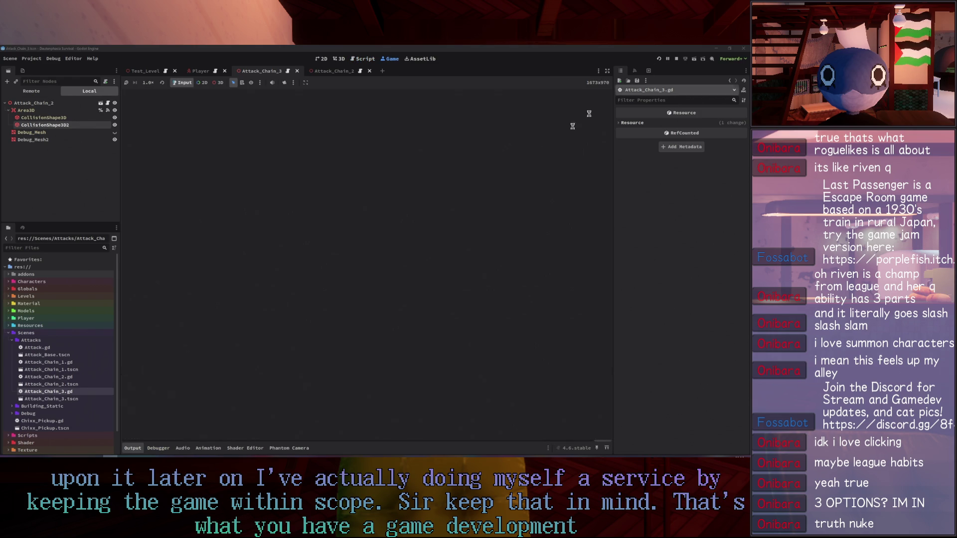
Stop the game and switch to the State_Attack_Chain_2.gd script.
left_click(676, 58)
left_click(304, 269)
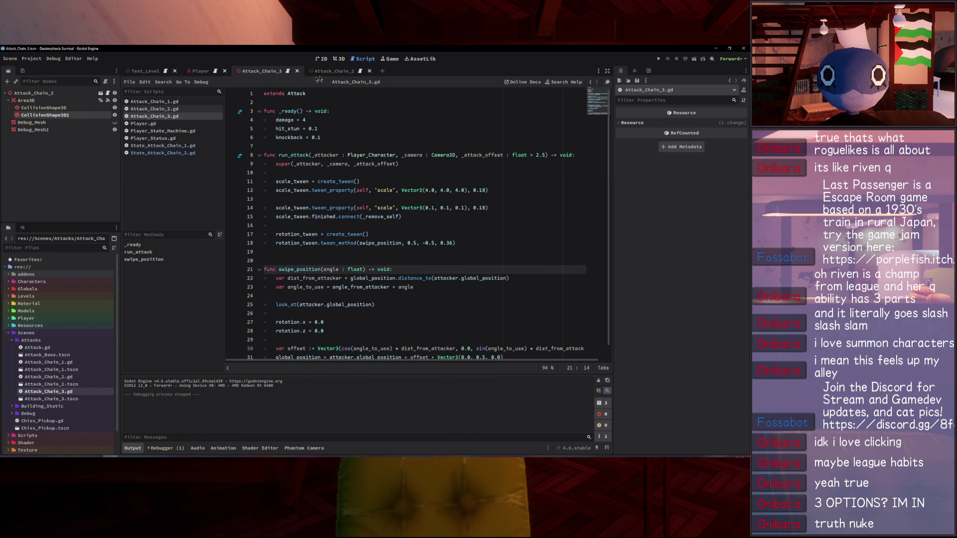
left_click(180, 154)
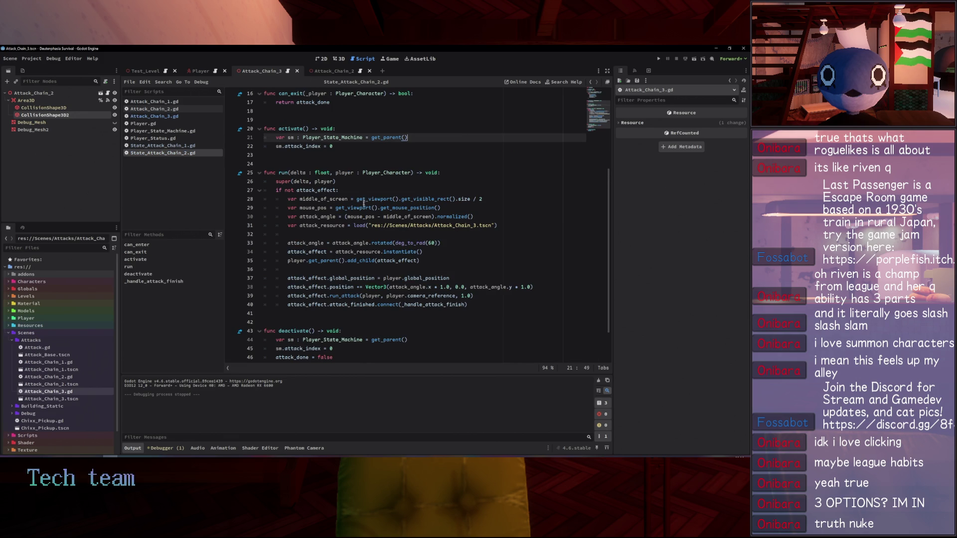
Duplicate the attack effect position line, comment out the original, and run the game.
left_click(457, 287)
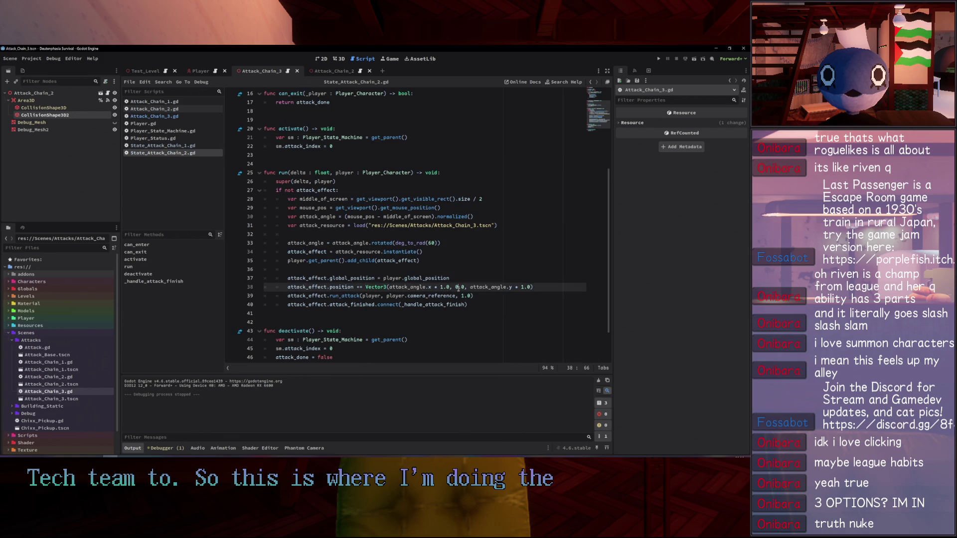
left_click_drag(536, 289, 289, 288)
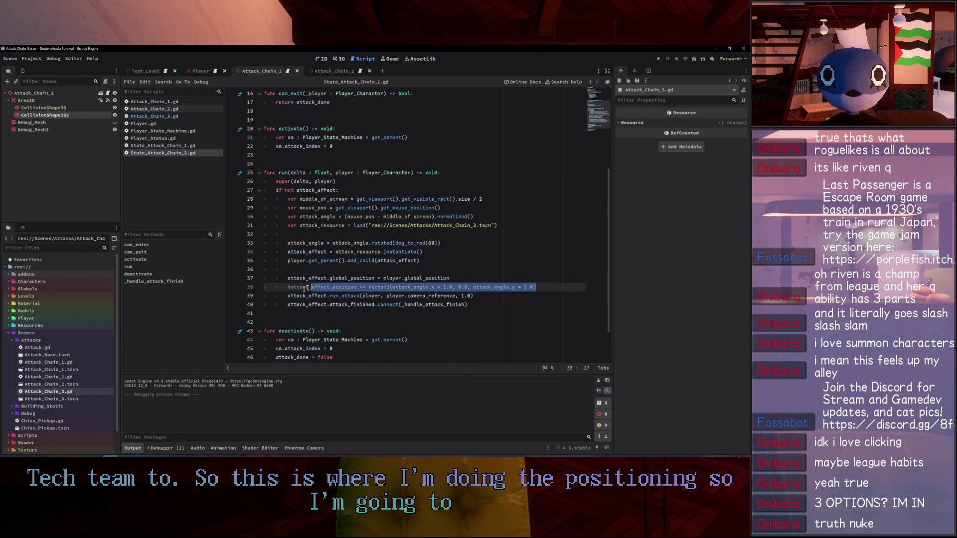
key("ctrl+c")
key("ctrl+k")
key("End")
key("Return")
key("ctrl+v")
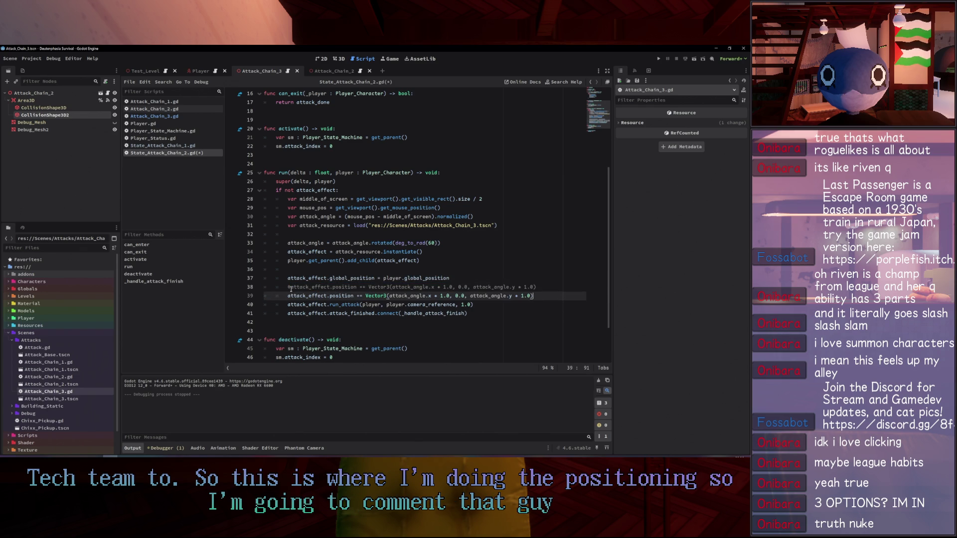
left_click(441, 297)
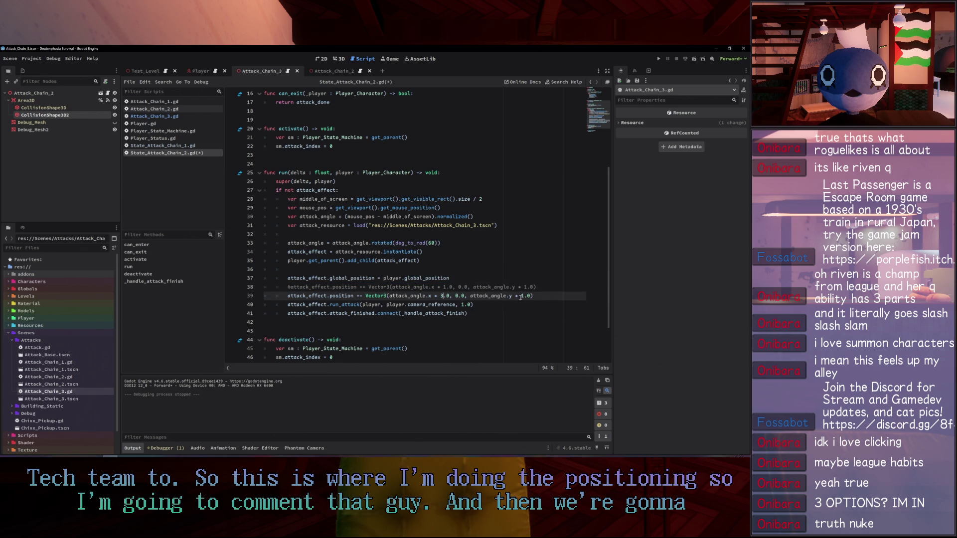
key("F5")
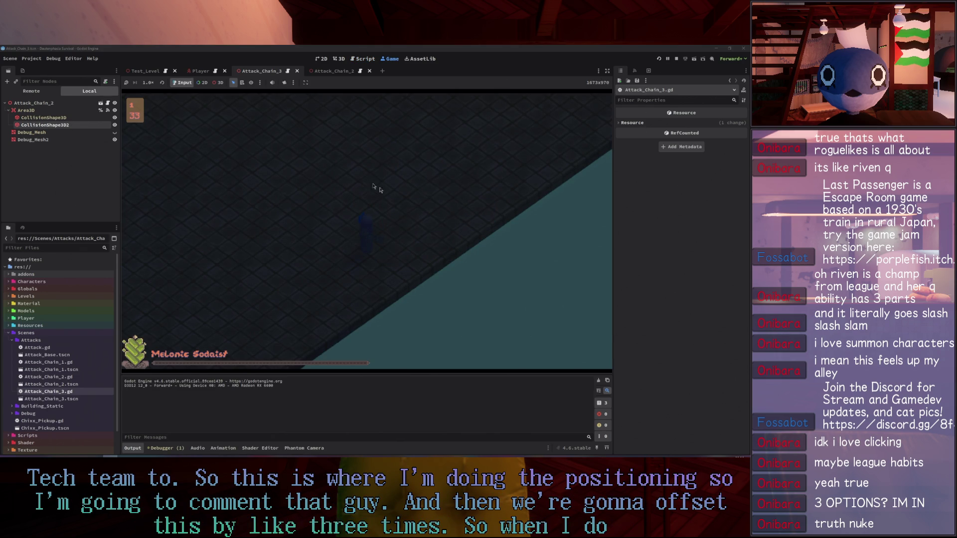
Stop the game, restore the second collision shape, and attach Attack_Chain_3.gd to the root node.
left_click(677, 61)
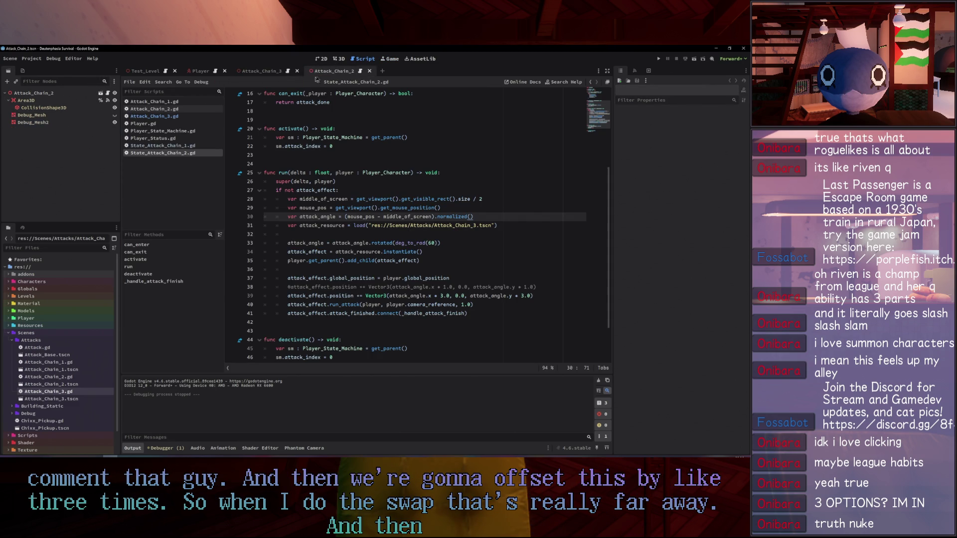
key("ctrl+shift+z")
mouse_move(80, 396)
left_mouse_down()
mouse_move(100, 414)
mouse_move(96, 94)
mouse_move(76, 298)
left_mouse_up()
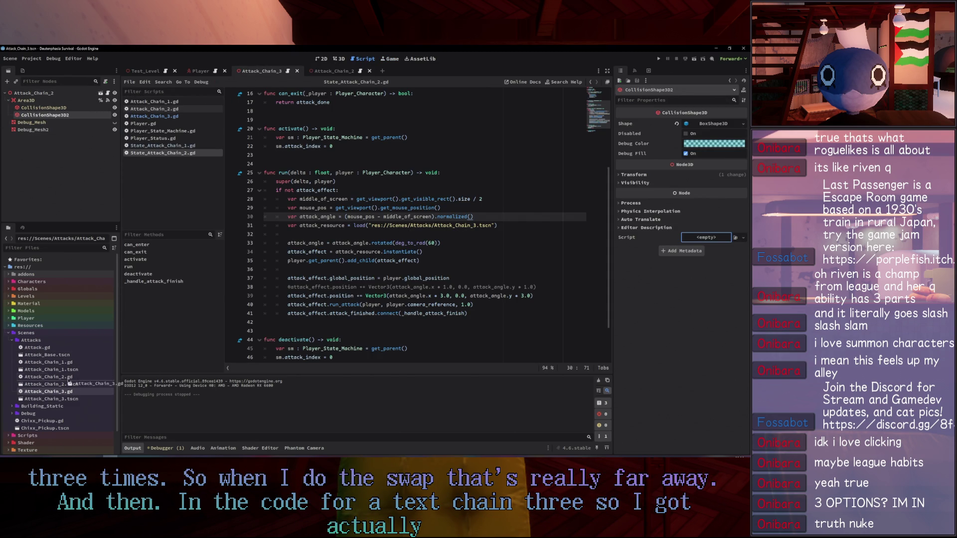
left_click_drag(64, 397, 56, 93)
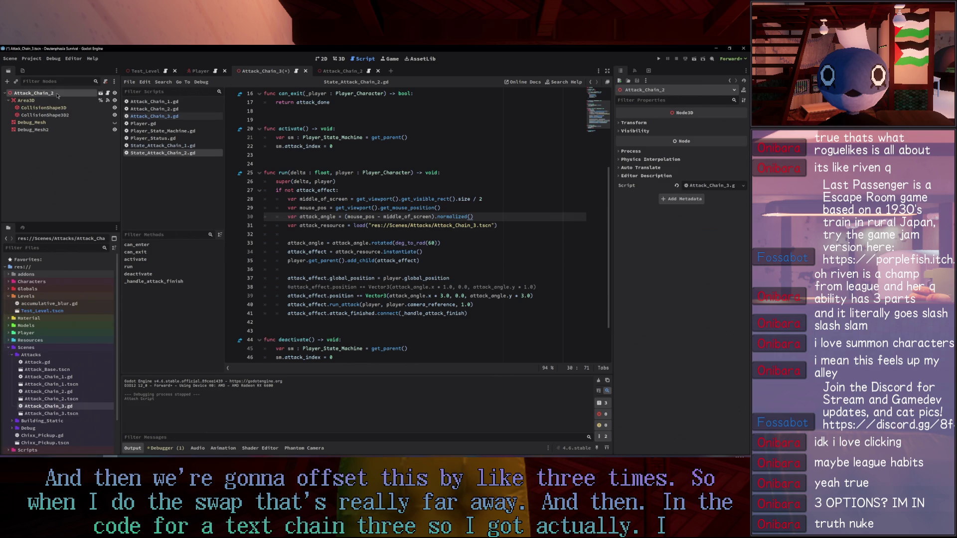
Rename the root node to Attack_Chain_3 and open its attached script.
double_click(56, 93)
key("End")
key("BackSpace")
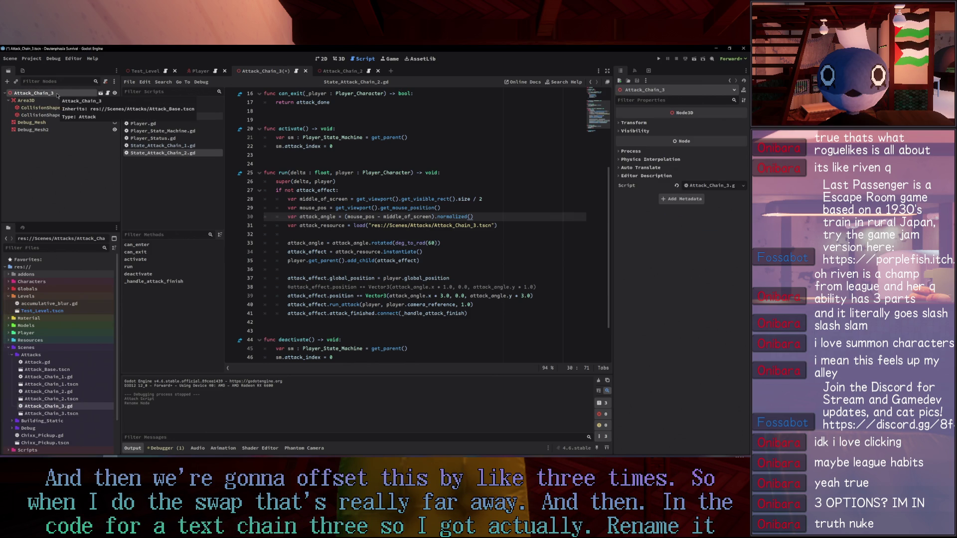
type("3")
key("Return")
left_click(101, 93)
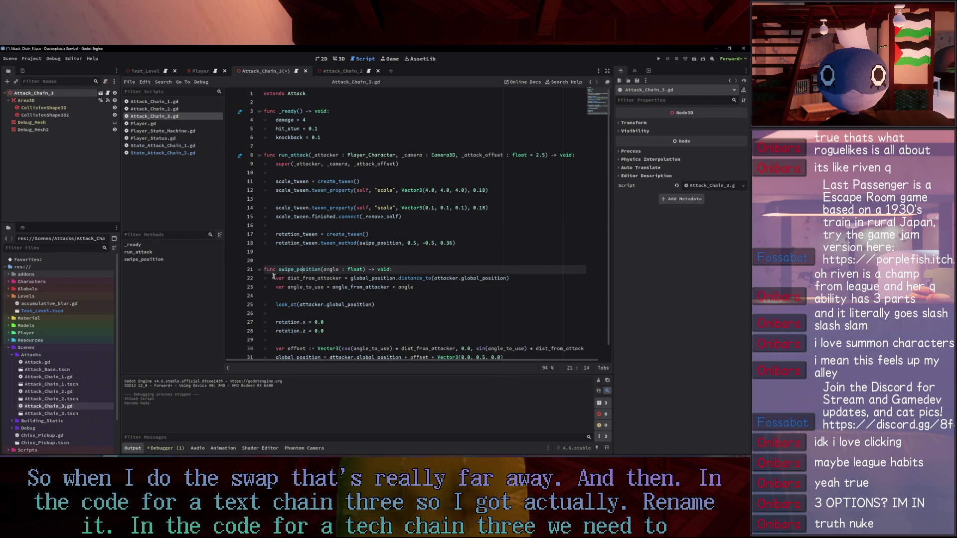
Comment out the rotation_tween line in run_attack and test the game briefly.
left_click(274, 243)
left_click(276, 234)
type("#")
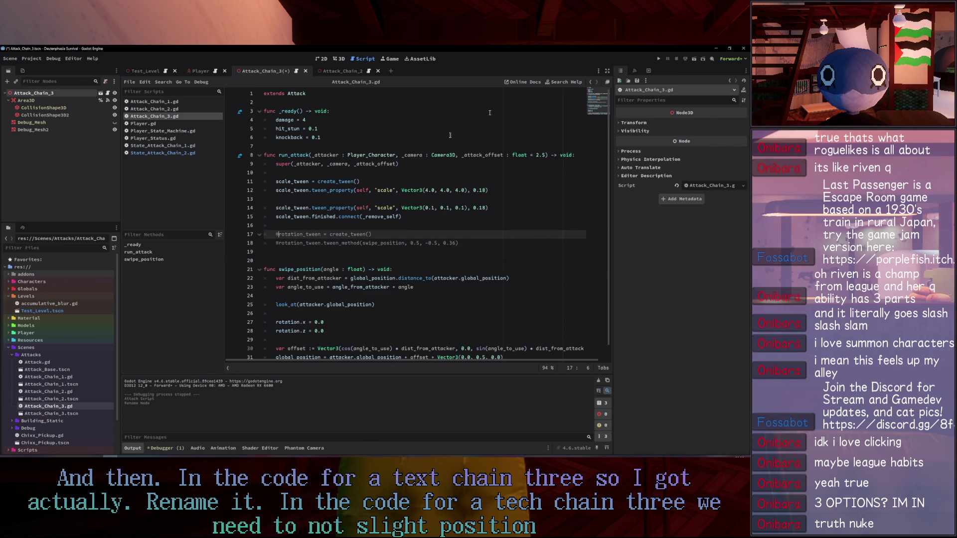
left_click(658, 59)
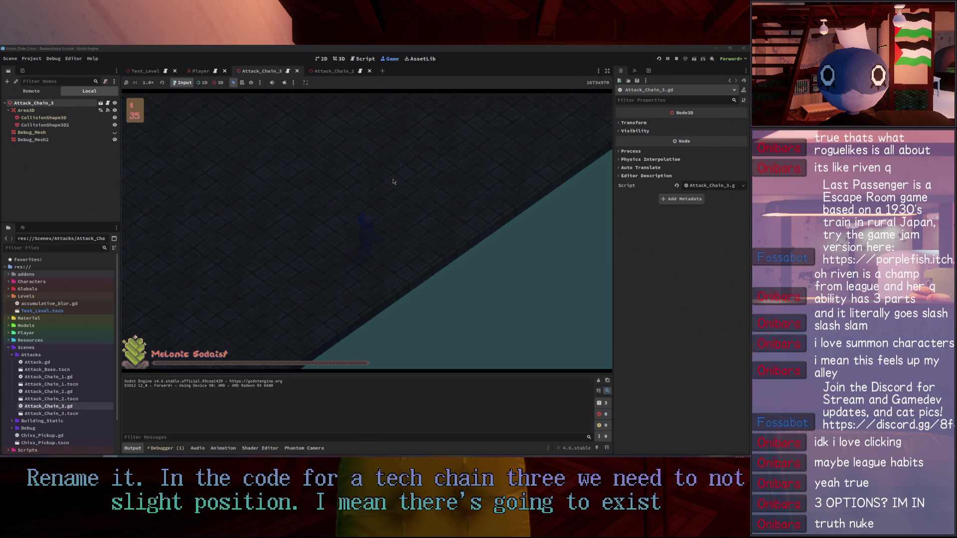
left_click(676, 58)
Copy the rotation.x and rotation.z = 0.0 lines into run_attack and run the game.
left_click(380, 305)
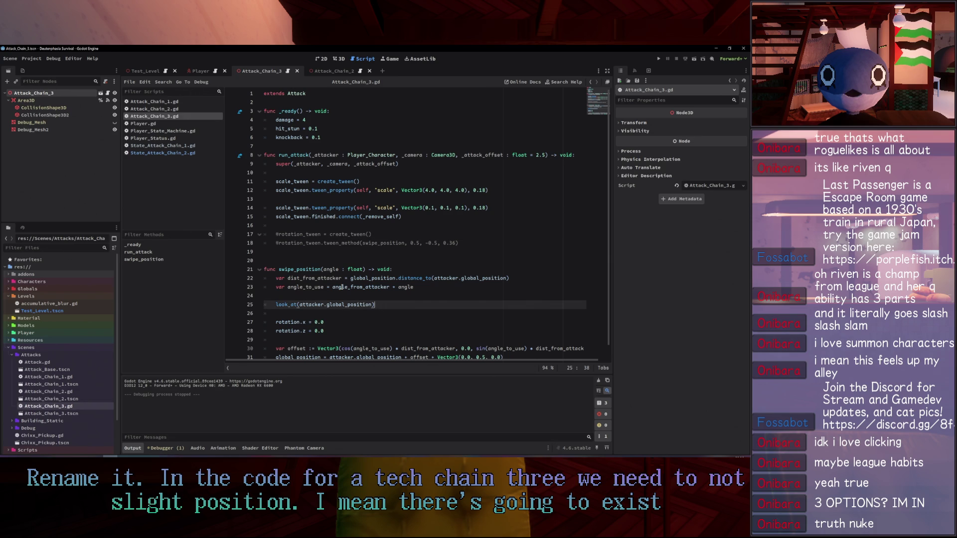
scroll(342, 288, "down", 1)
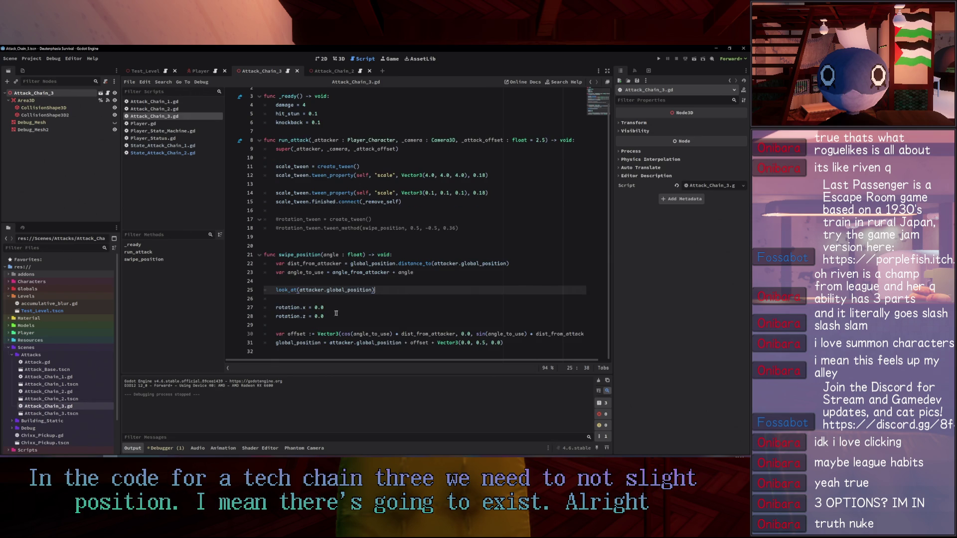
left_click_drag(336, 315, 209, 305)
key("ctrl+c")
left_click(426, 210)
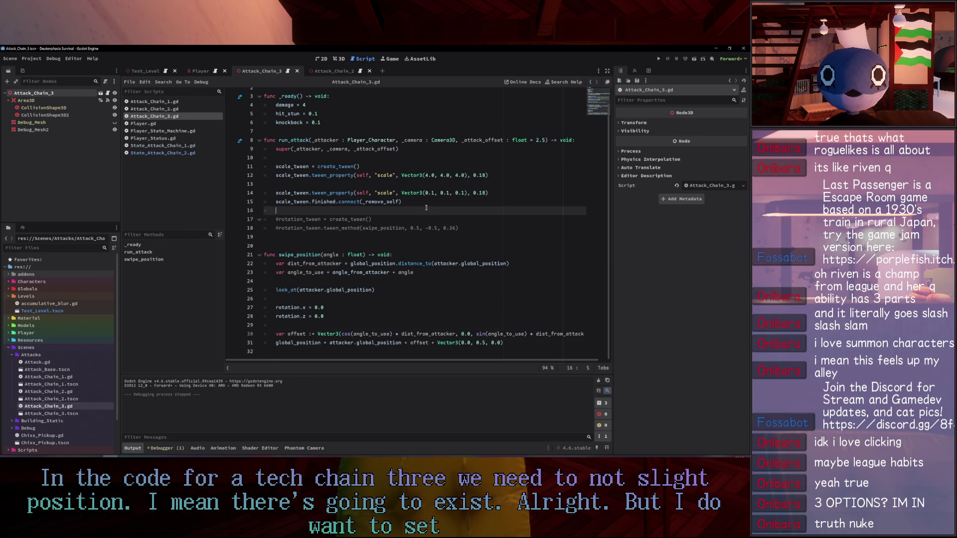
key("Return")
key("ctrl+v")
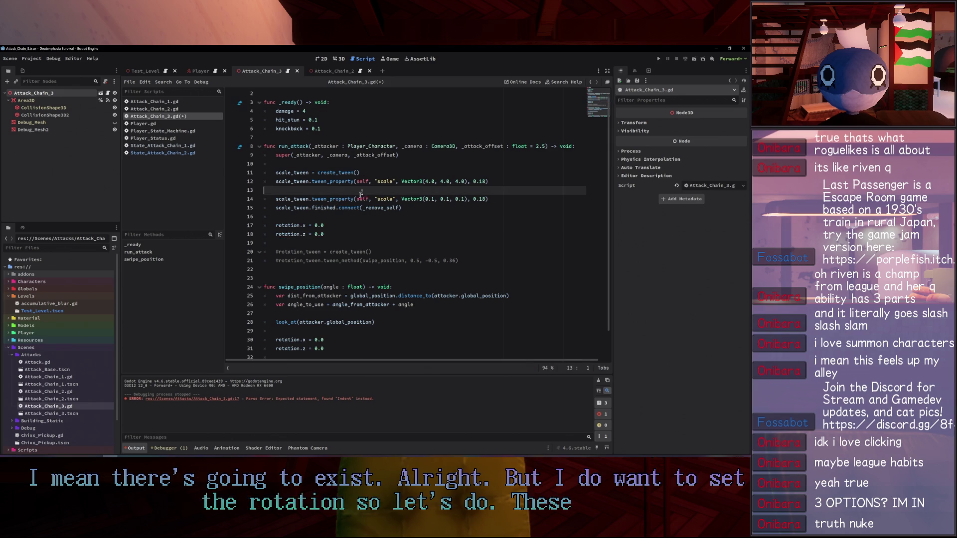
key("F5")
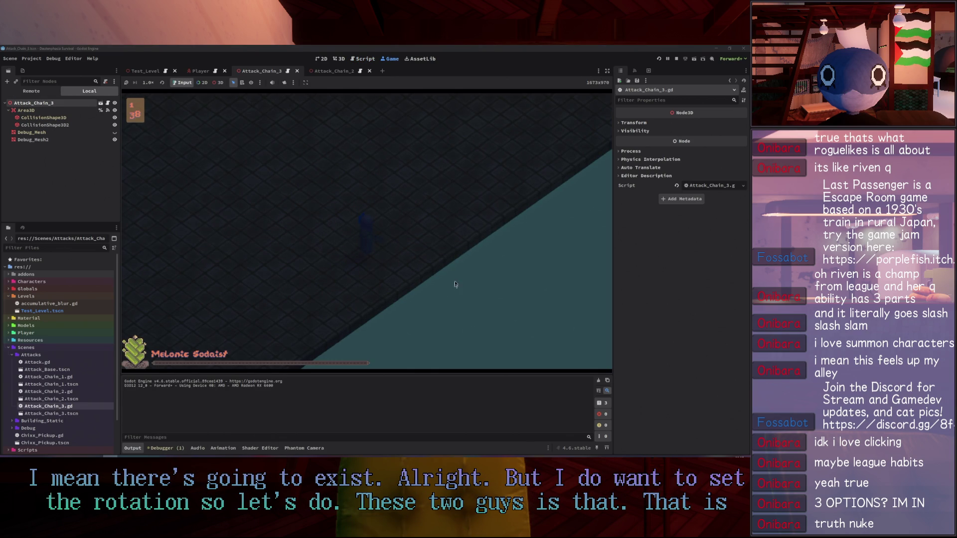
Stop the game, place the caret on line 16, and relaunch it for another test.
left_click(677, 58)
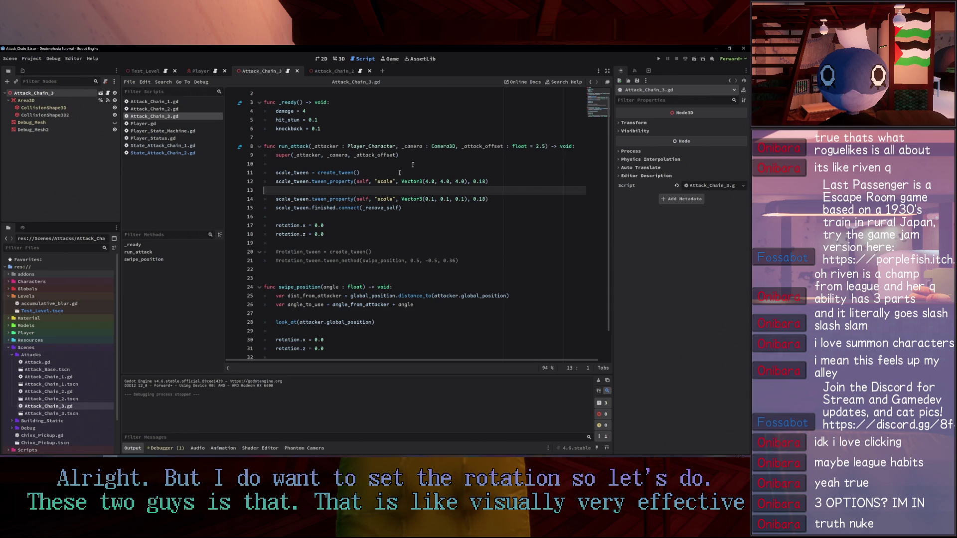
left_click(384, 218)
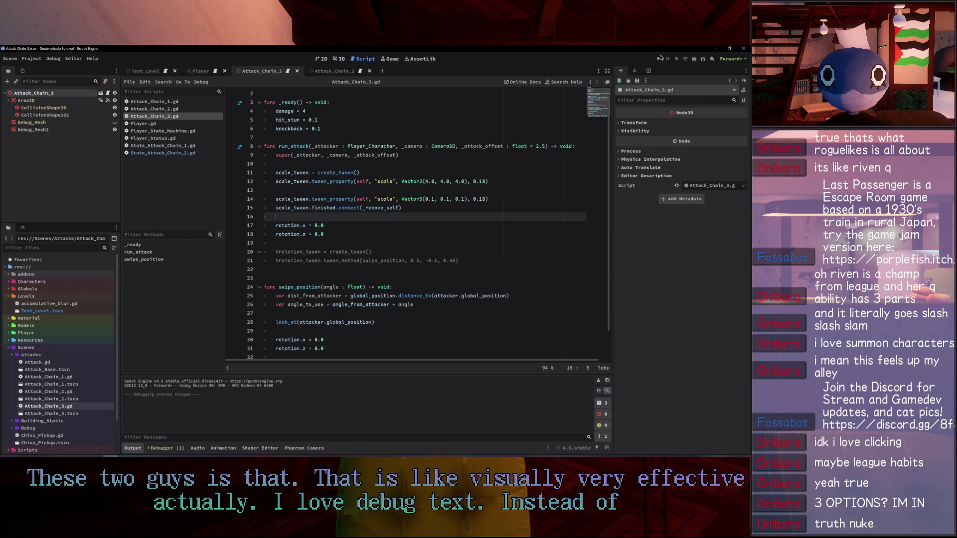
left_click(660, 59)
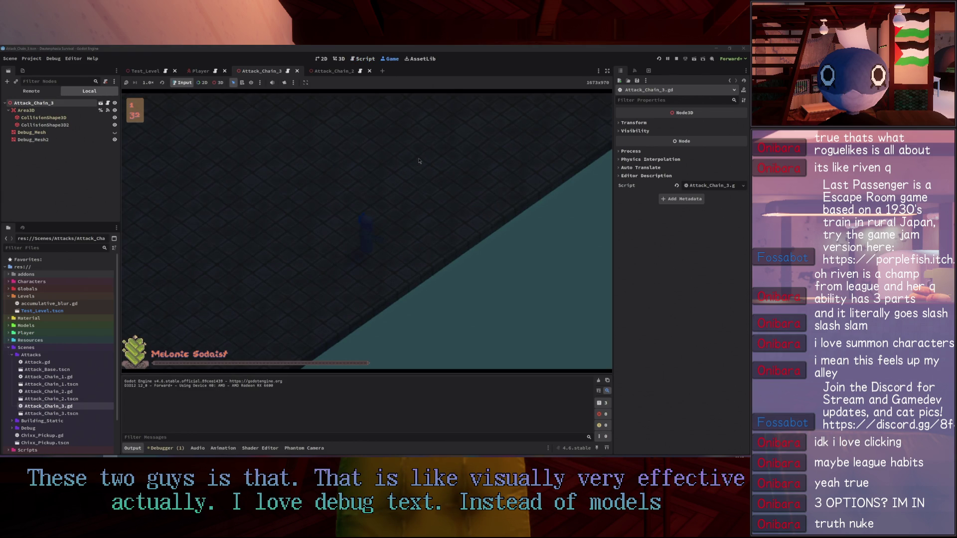
left_click(676, 59)
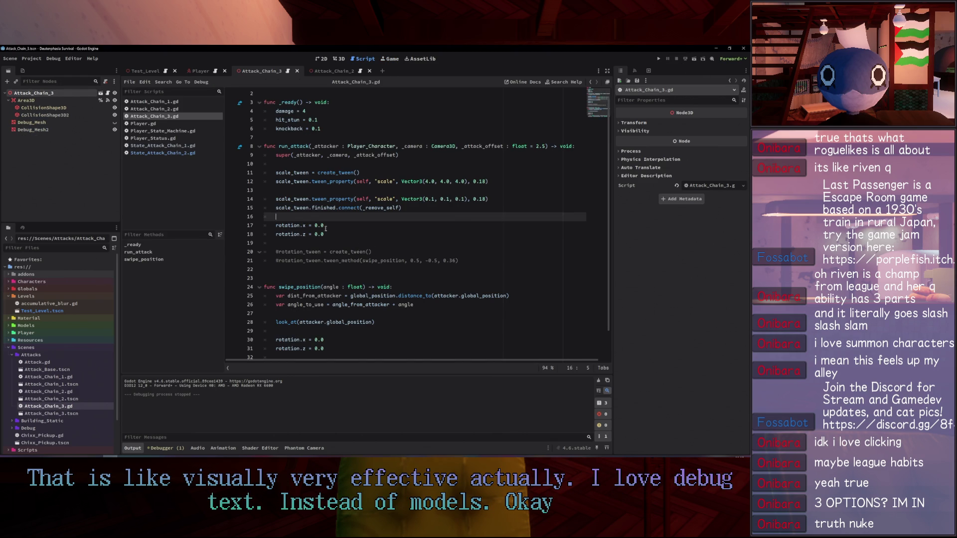
Paste look_at(attacker.global_position) over run_attack's rotation lines, test it, then return to the 3D scene.
scroll(304, 275, "down", 2)
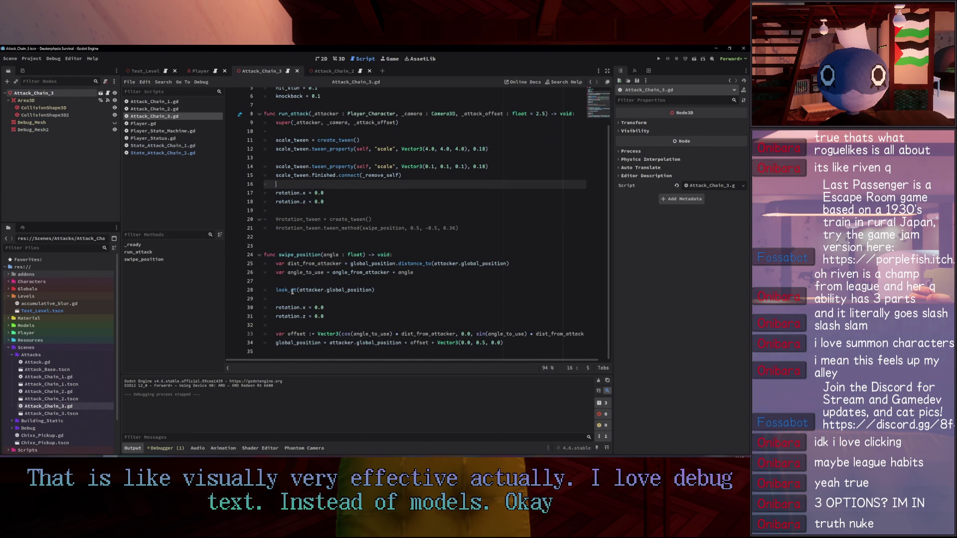
left_click(293, 292)
mouse_move(374, 290)
left_mouse_down()
mouse_move(237, 264)
mouse_move(239, 290)
left_mouse_up()
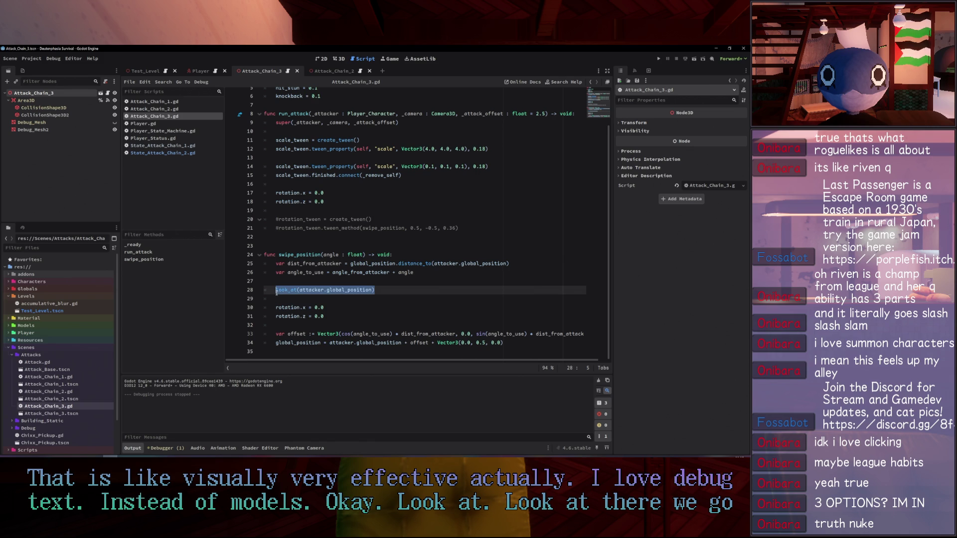
key("ctrl+c")
left_click_drag(335, 200, 276, 193)
key("ctrl+v")
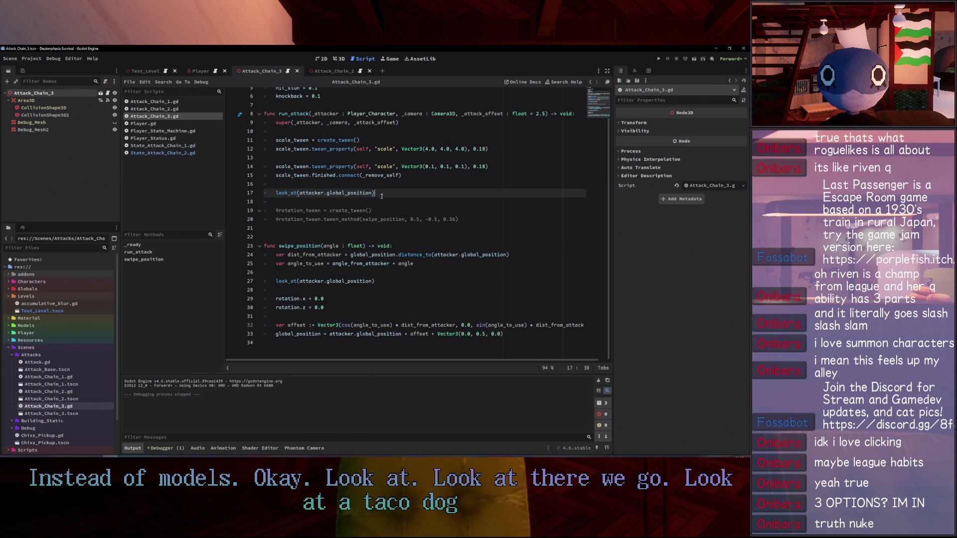
left_click(659, 58)
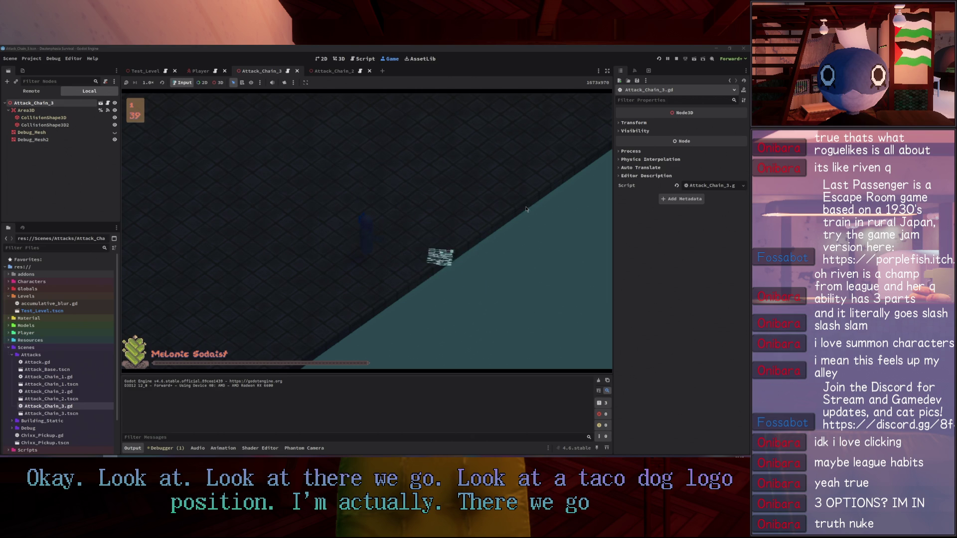
key("Escape")
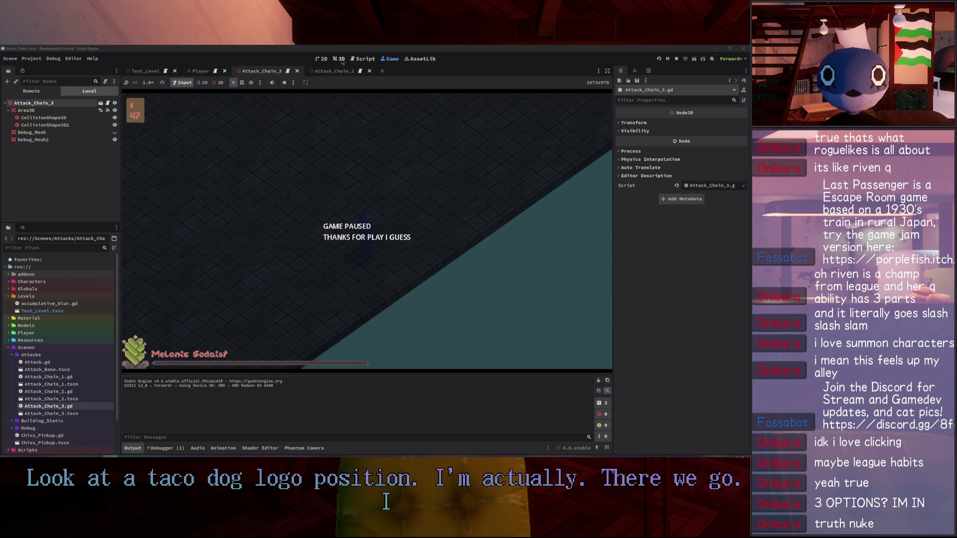
key("ctrl+F2")
left_click(269, 147)
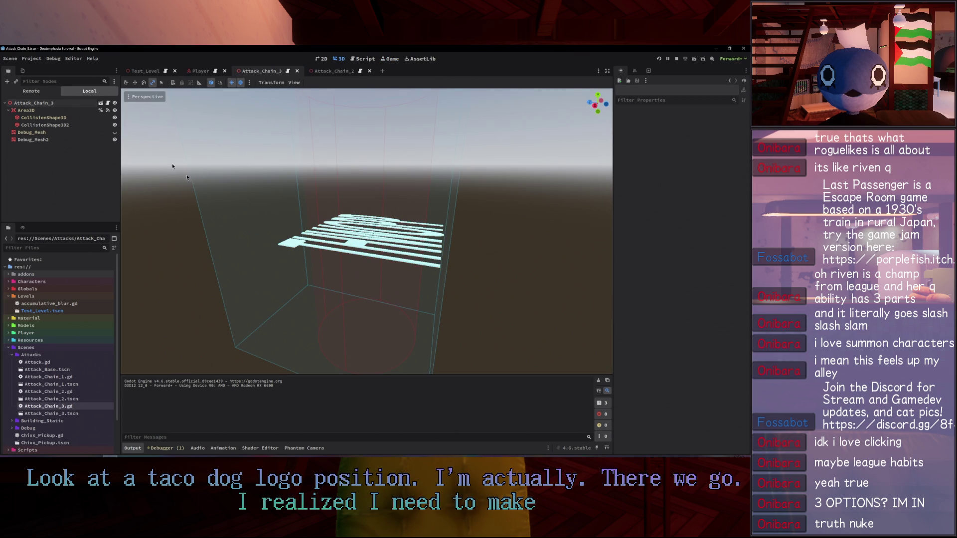
Set CollisionShape3D2's debug colour to translucent red ff00006b.
scroll(150, 145, "down", 4)
left_click(72, 125)
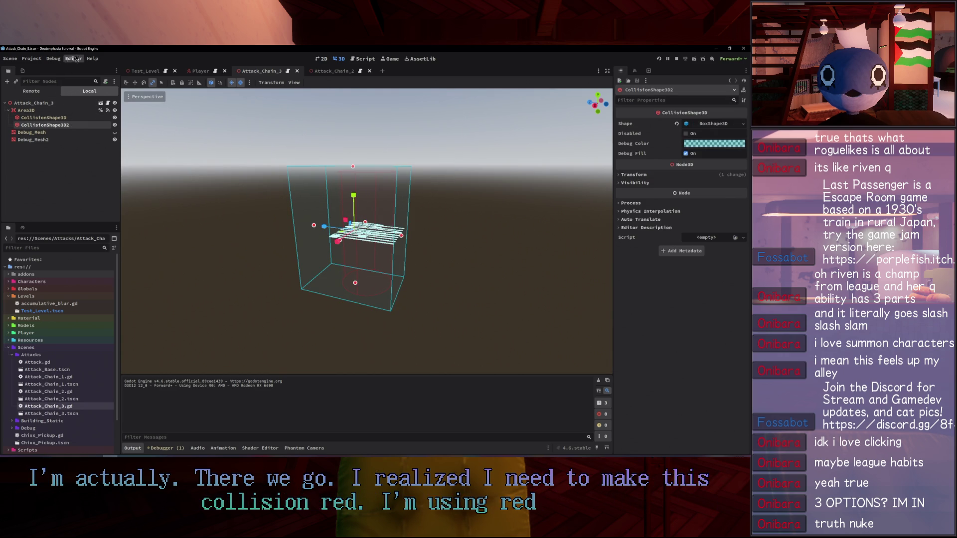
left_click(25, 61)
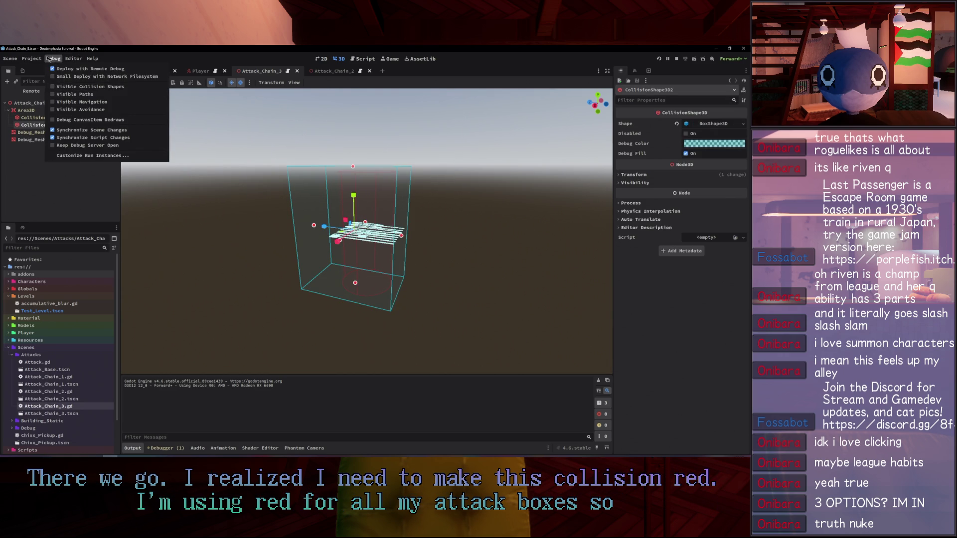
mouse_move(92, 58)
left_click(231, 237)
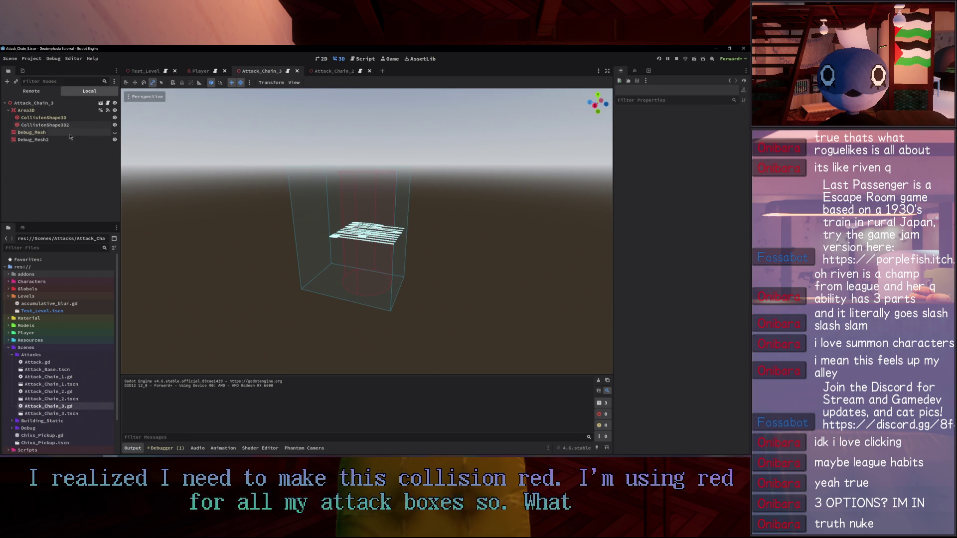
left_click(45, 125)
left_click(714, 143)
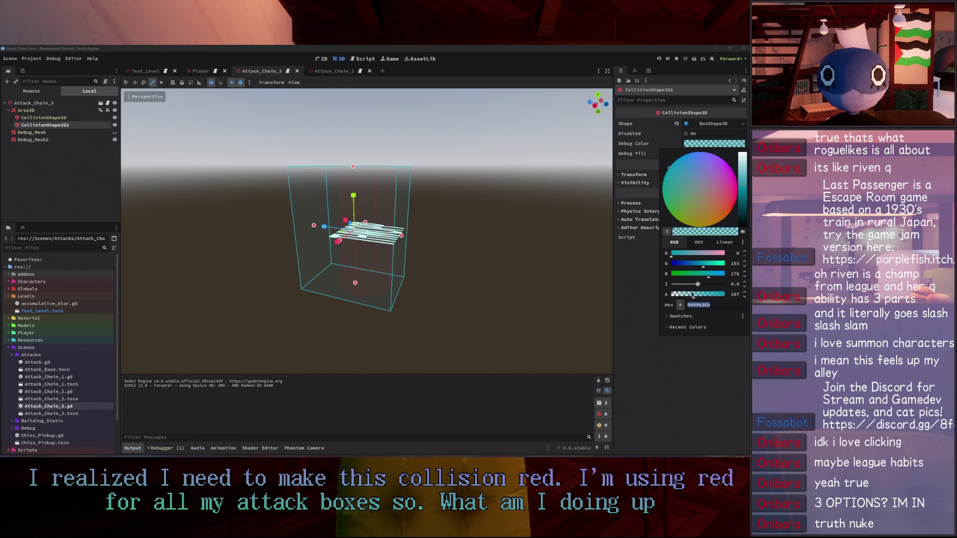
type("ff00006b")
key("Return")
left_click(528, 197)
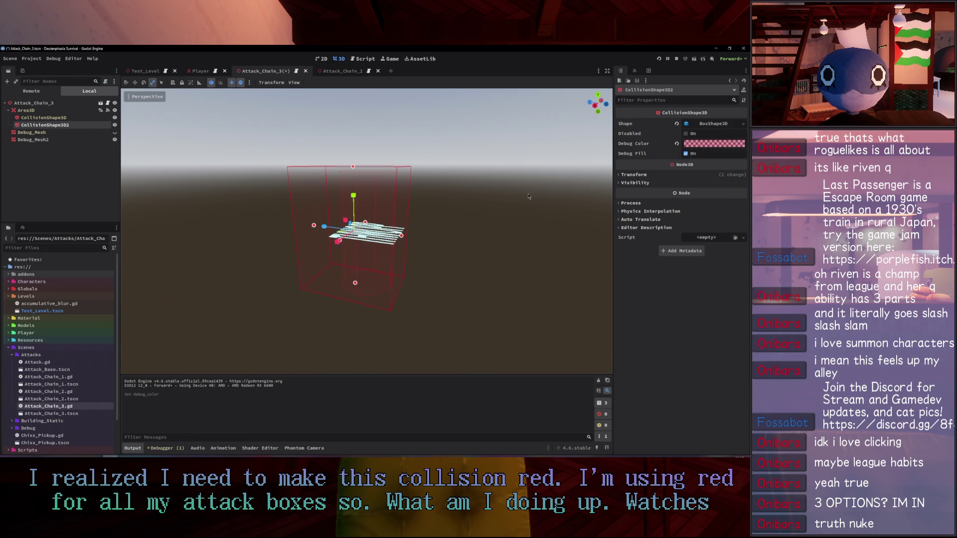
Save the scene and run the game with visible collision shapes enabled.
key("ctrl+s")
left_click(53, 58)
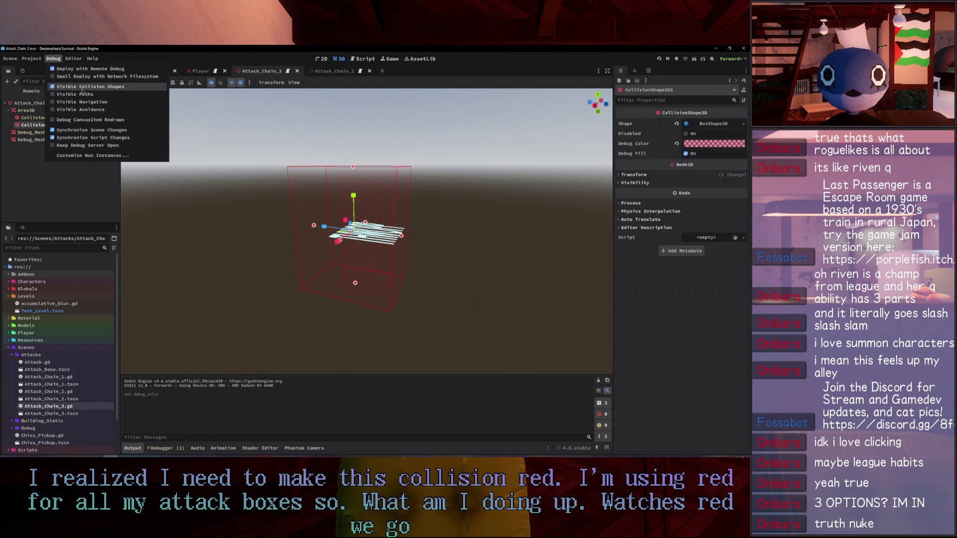
key("Escape")
key("F5")
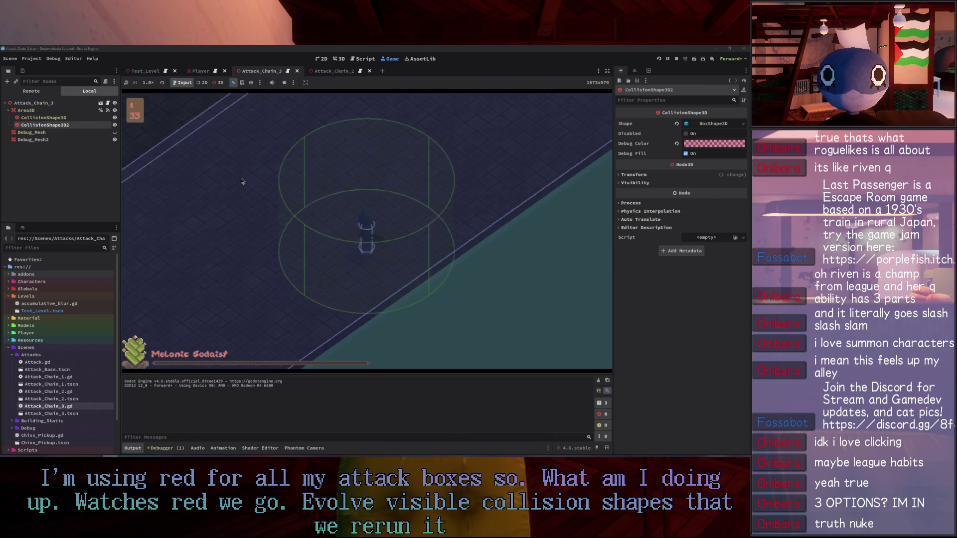
Fire several attack swings in the running game to check the red hitbox, then stop play.
left_click(180, 220)
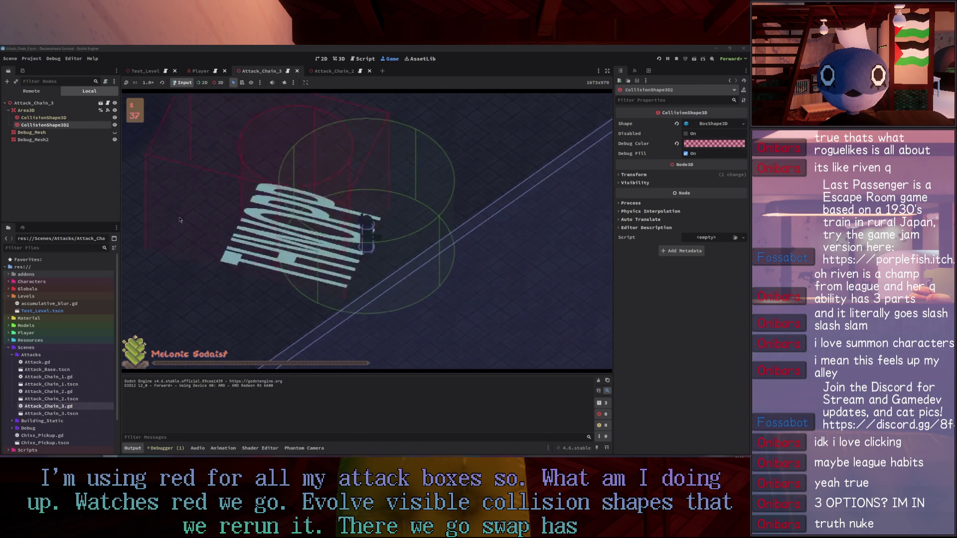
left_click(258, 319)
left_click(493, 162)
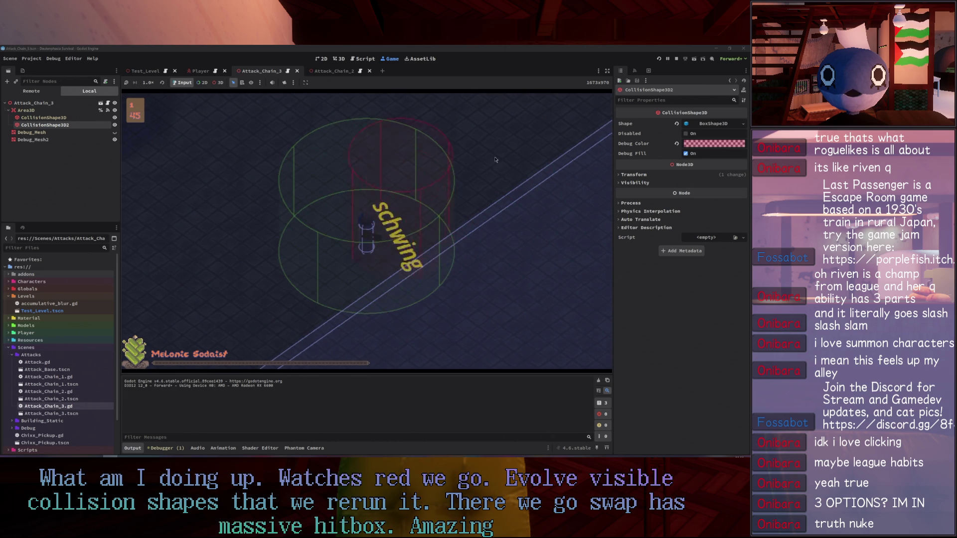
left_click(676, 58)
Delete the commented-out rotation tween lines from run_attack in Attack_Chain_3.gd.
left_click(364, 59)
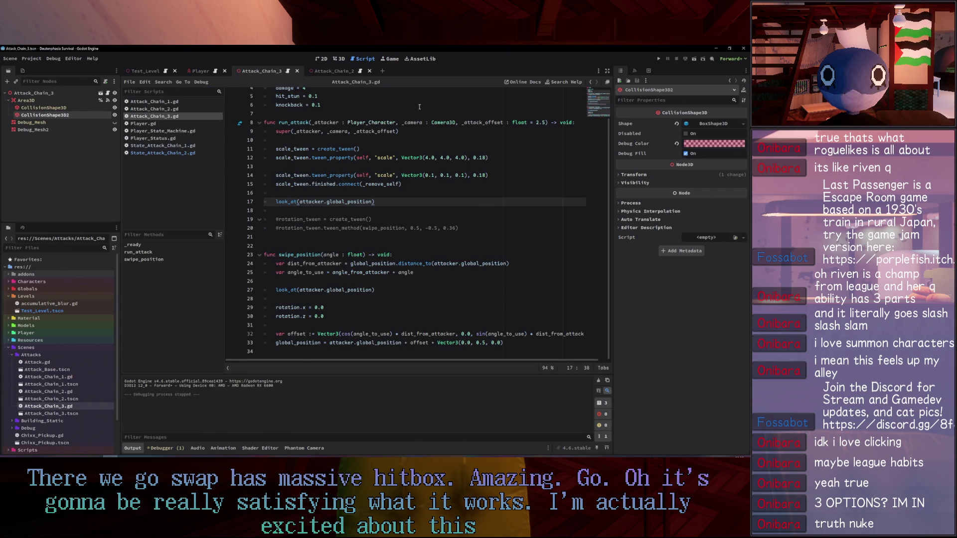
left_click_drag(459, 229, 408, 212)
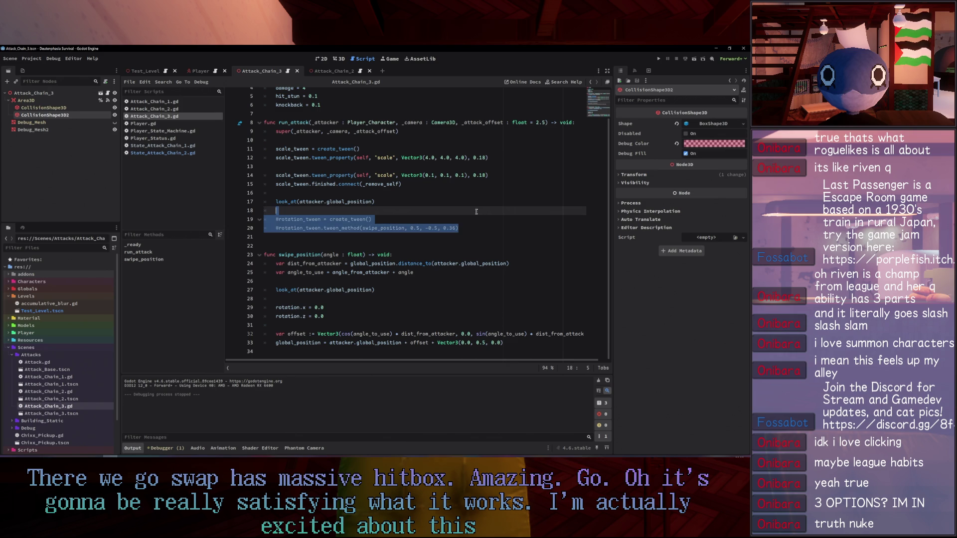
key("BackSpace")
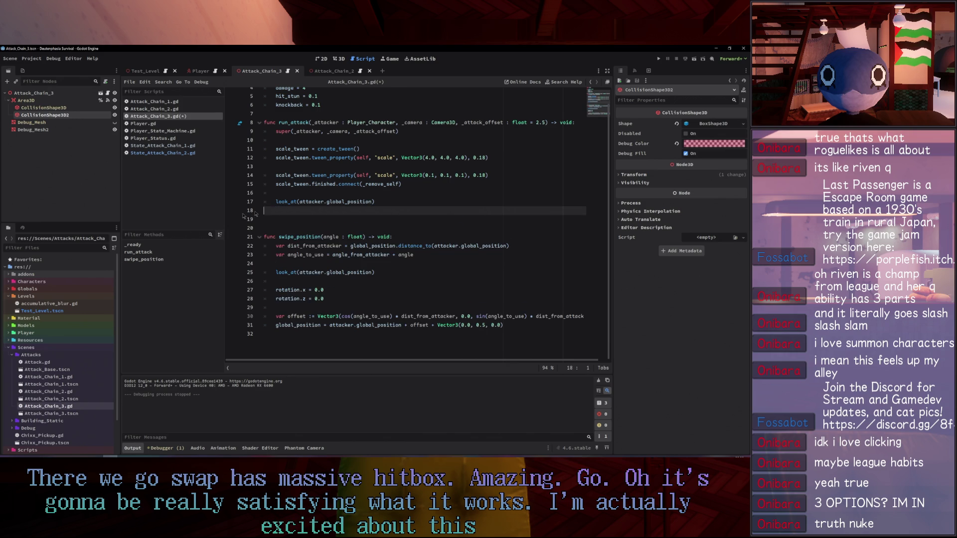
Remove the leftover blank line and save Attack_Chain_3.gd.
key("BackSpace")
left_click(349, 185)
key("ctrl+s")
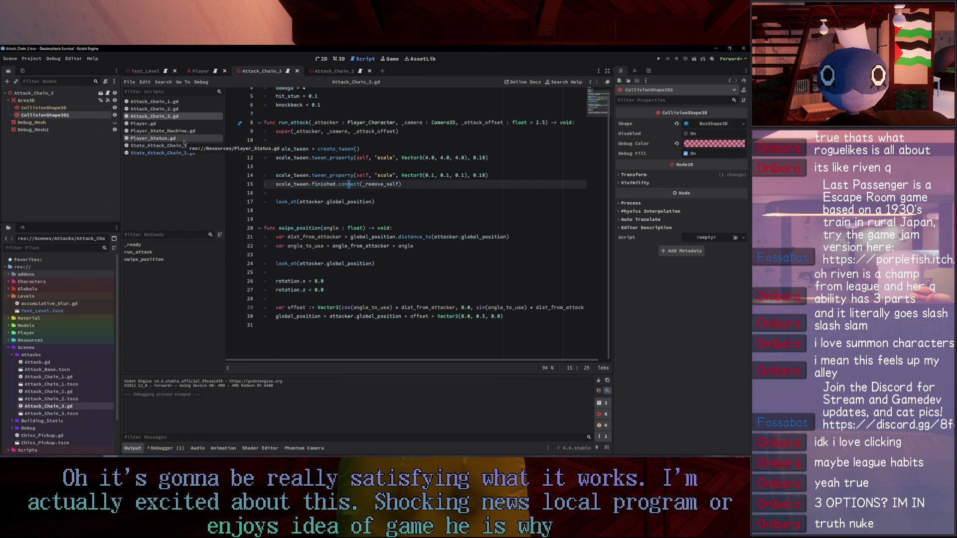
Close the Attack_Chain_3 and Attack_Chain_2 scenes and expand Player_State_Machine's child states.
left_click(339, 59)
middle_click(260, 71)
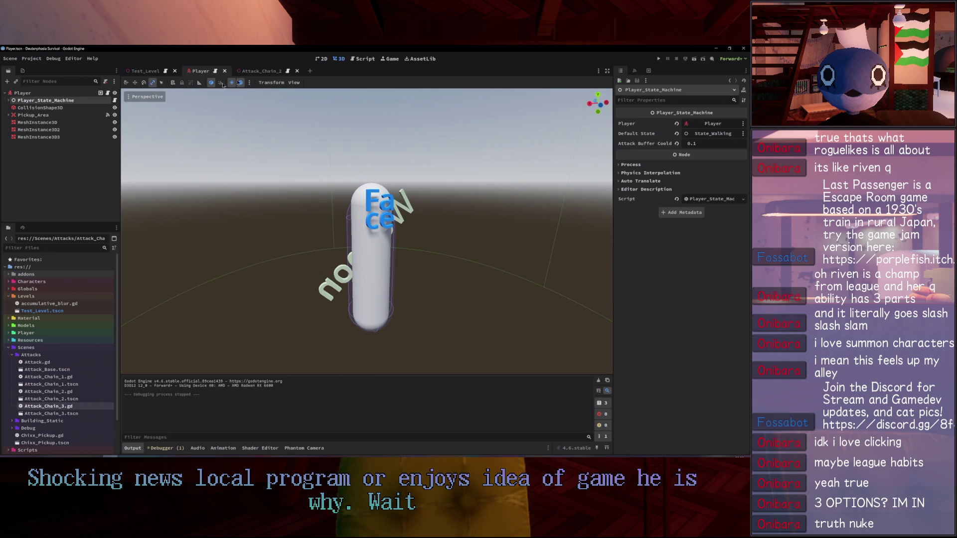
middle_click(260, 72)
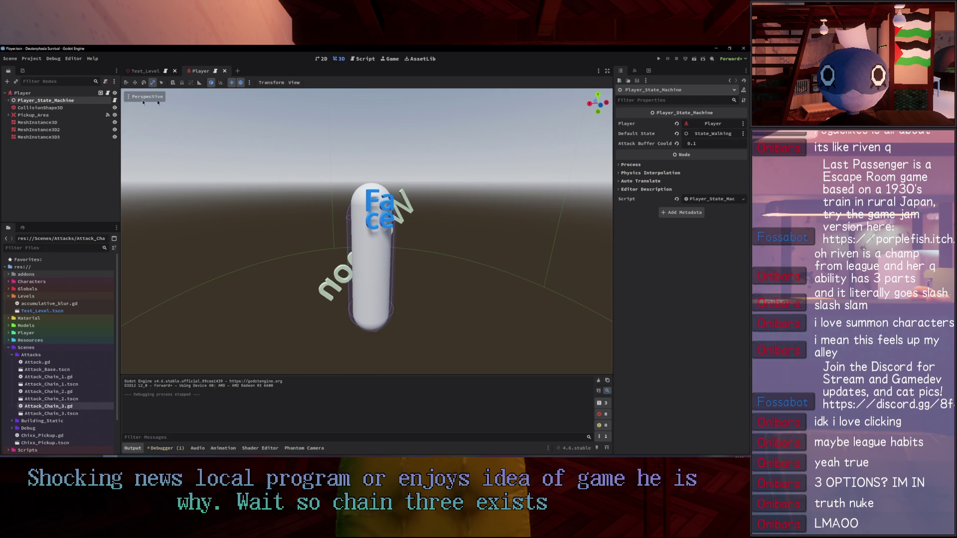
left_click(9, 100)
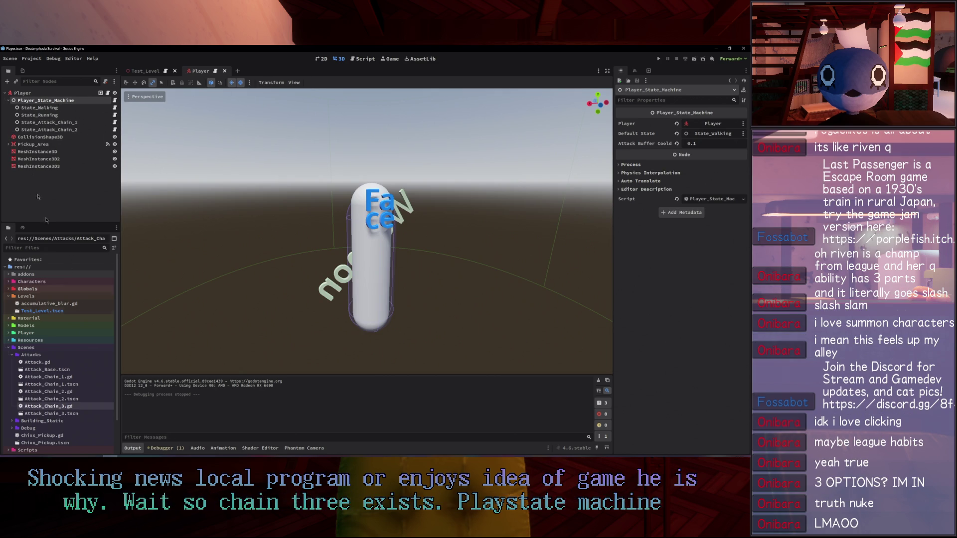
Duplicate State_Attack_Chain_2 as State_Attack_Chain_3, make it chain two's first next state, and save.
right_click(58, 129)
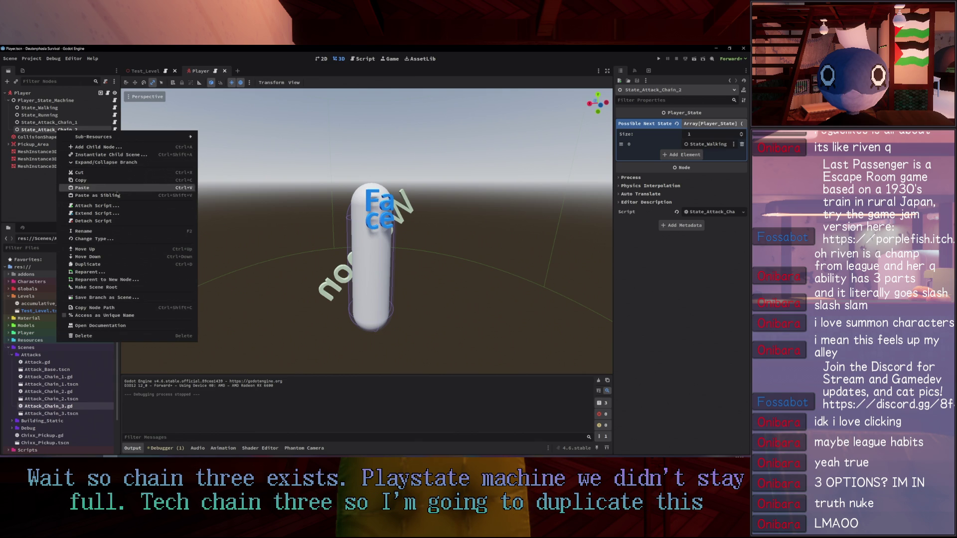
left_click(114, 264)
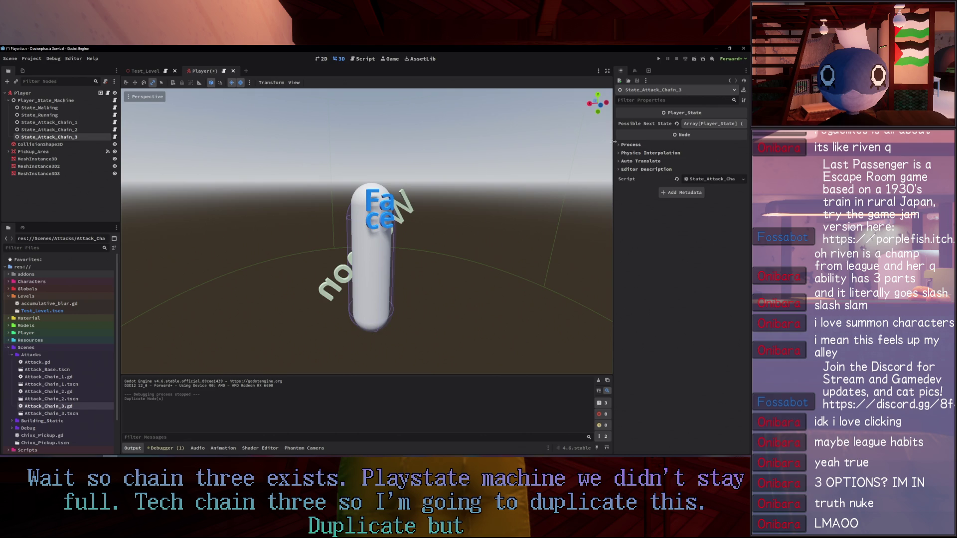
left_click_drag(613, 142, 462, 142)
left_click(676, 123)
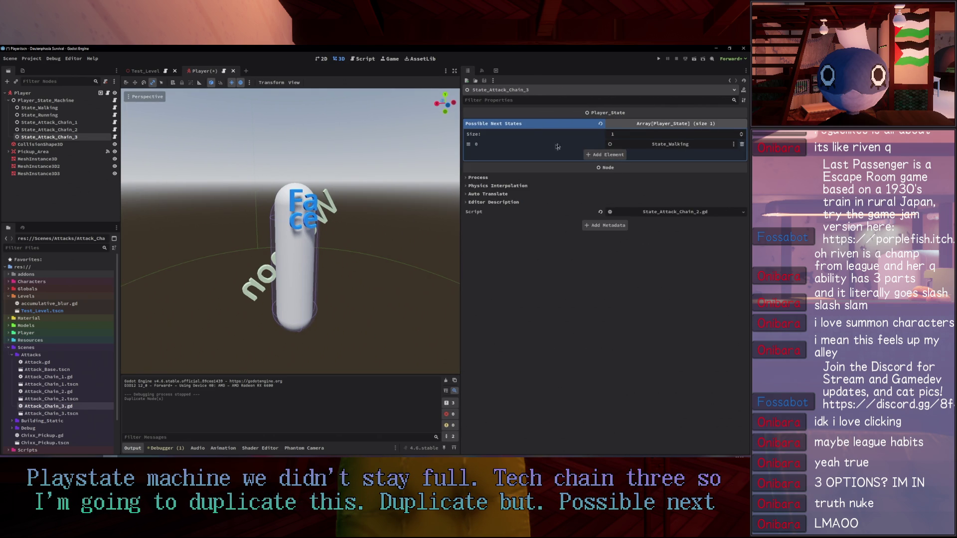
left_click(79, 130)
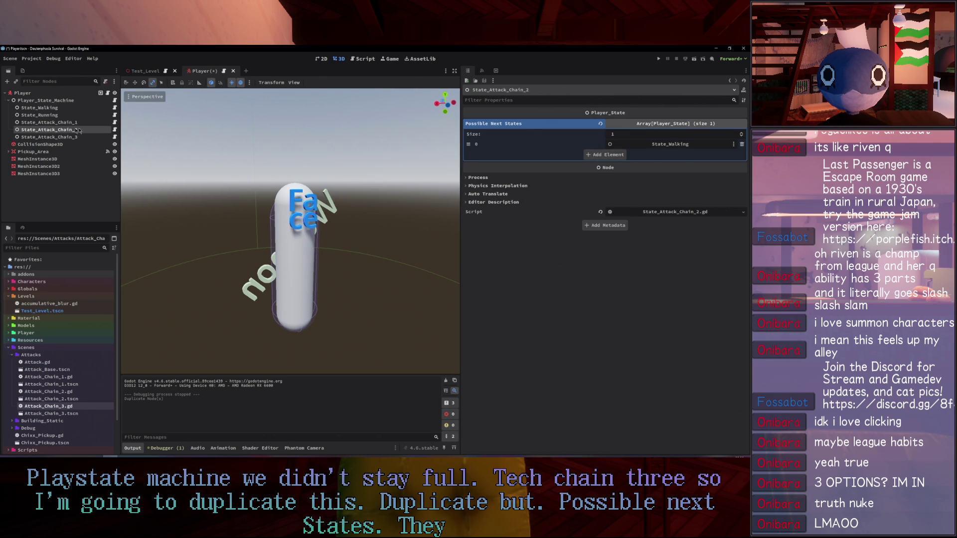
left_click_drag(66, 136, 340, 168)
left_click_drag(611, 155, 612, 155)
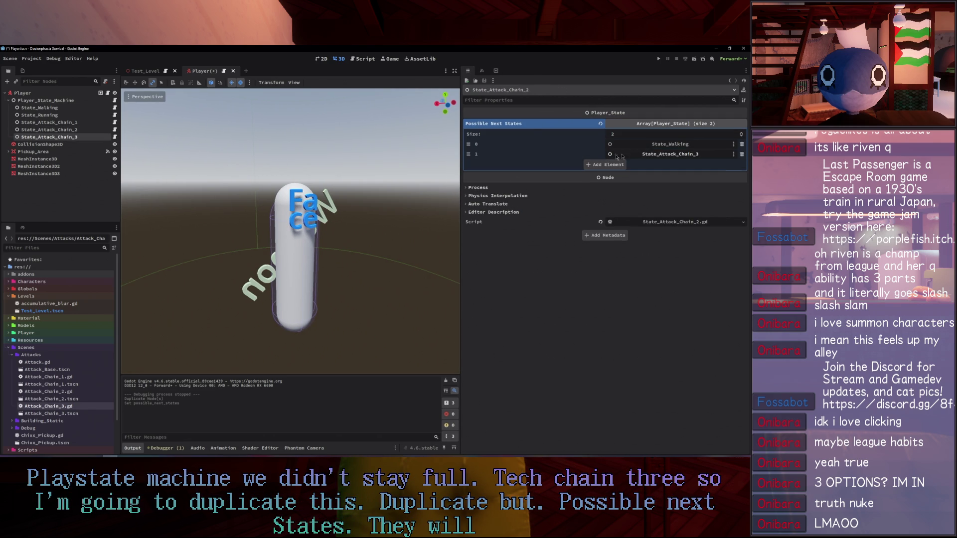
left_click(49, 130)
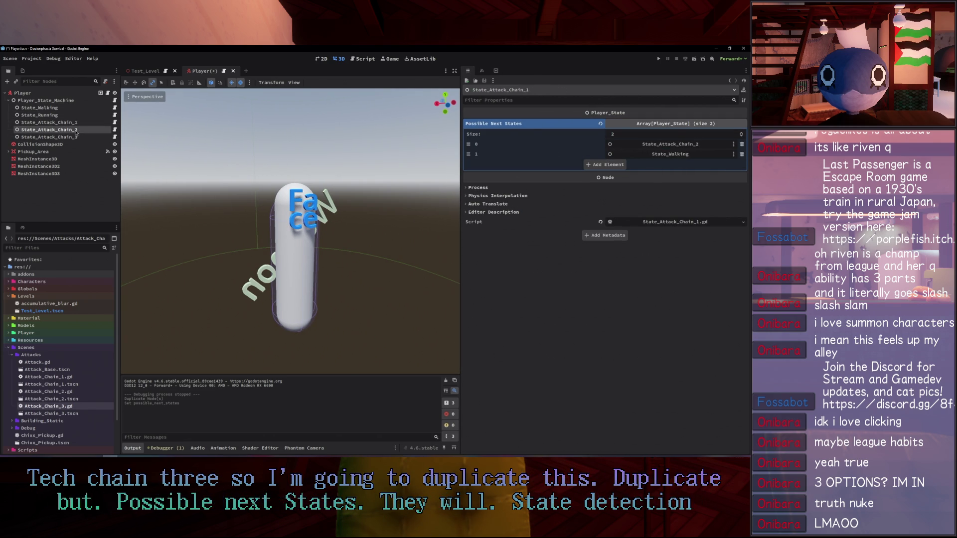
left_click_drag(471, 155, 471, 144)
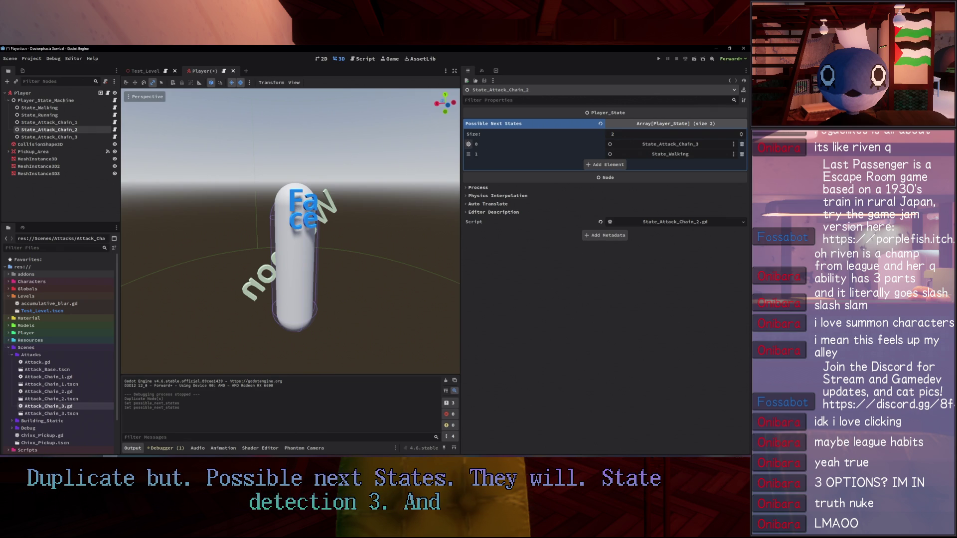
left_click(248, 154)
key("ctrl+s")
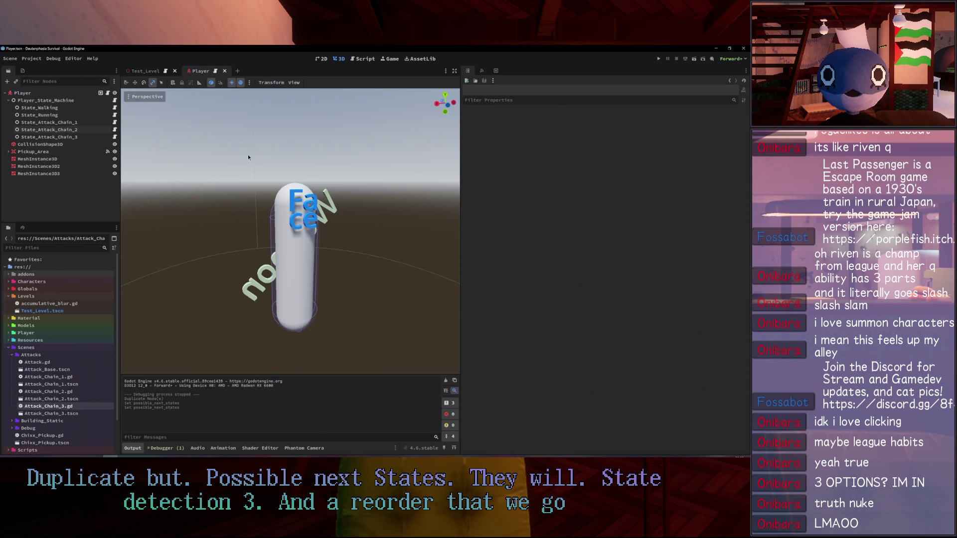
Add State_Running as State_Attack_Chain_3's second possible next state.
left_click(68, 139)
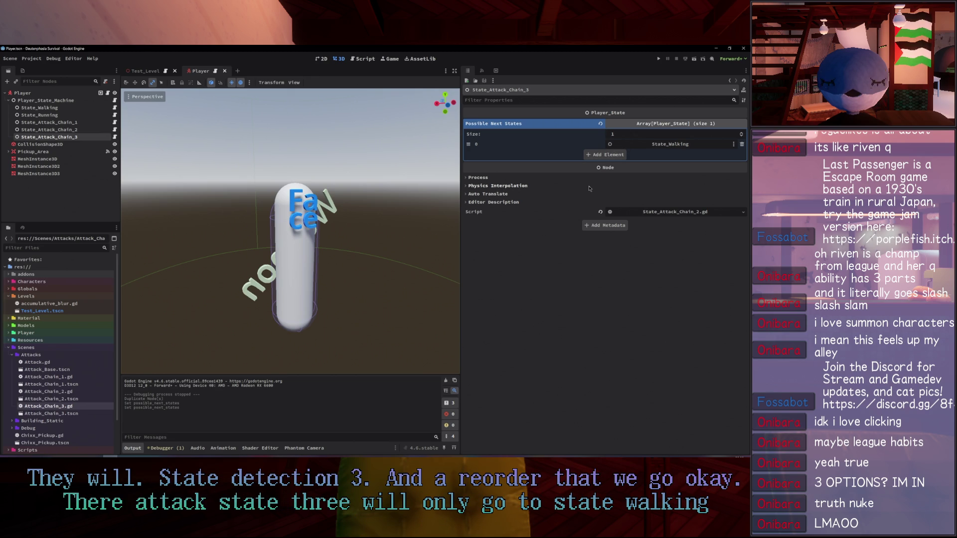
left_click(605, 155)
left_click_drag(39, 116, 668, 154)
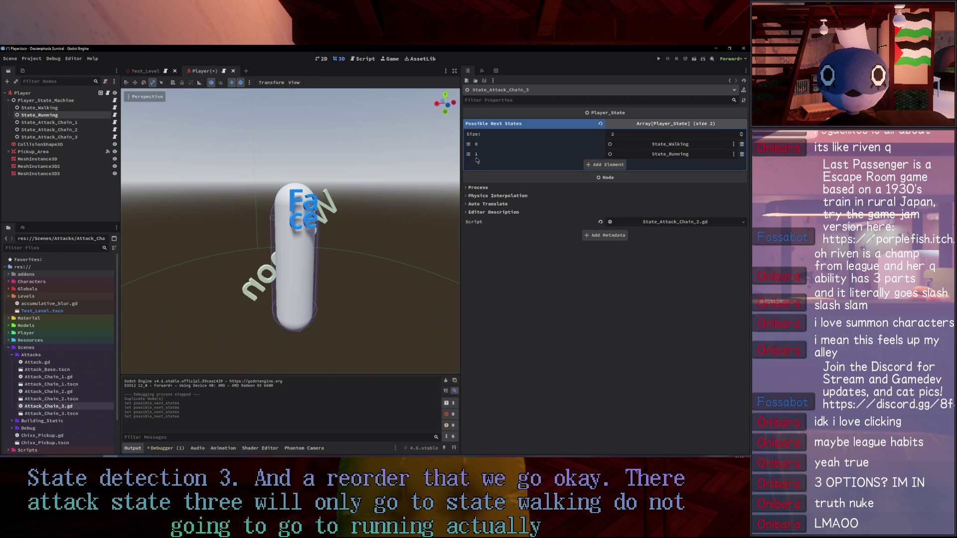
left_click(76, 137)
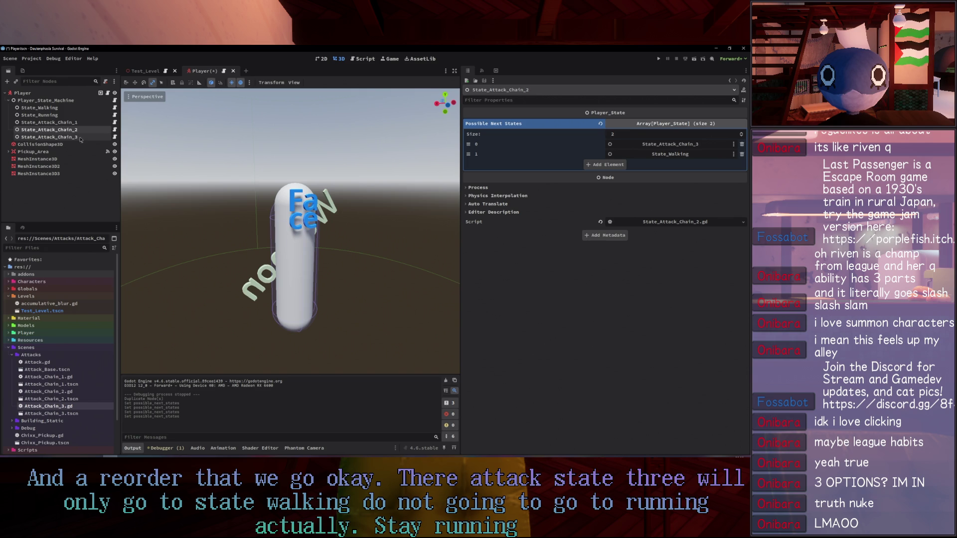
left_click(114, 137)
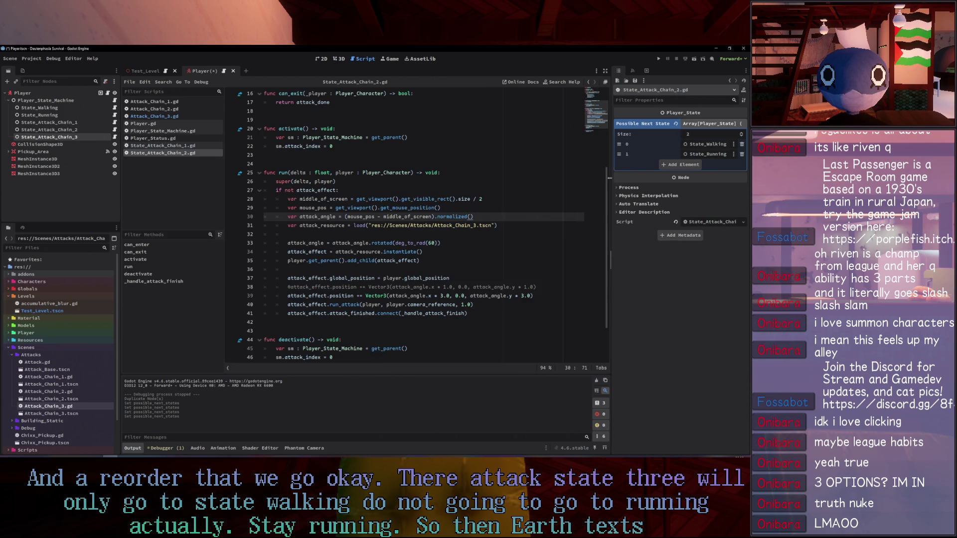
scroll(454, 285, "up", 4)
scroll(450, 282, "up", 1)
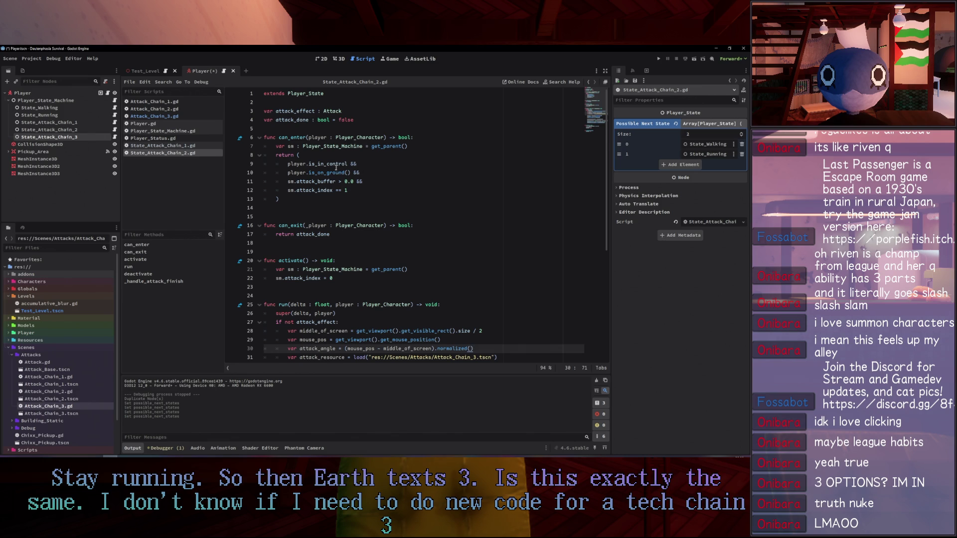
left_click(350, 123)
left_click(376, 101)
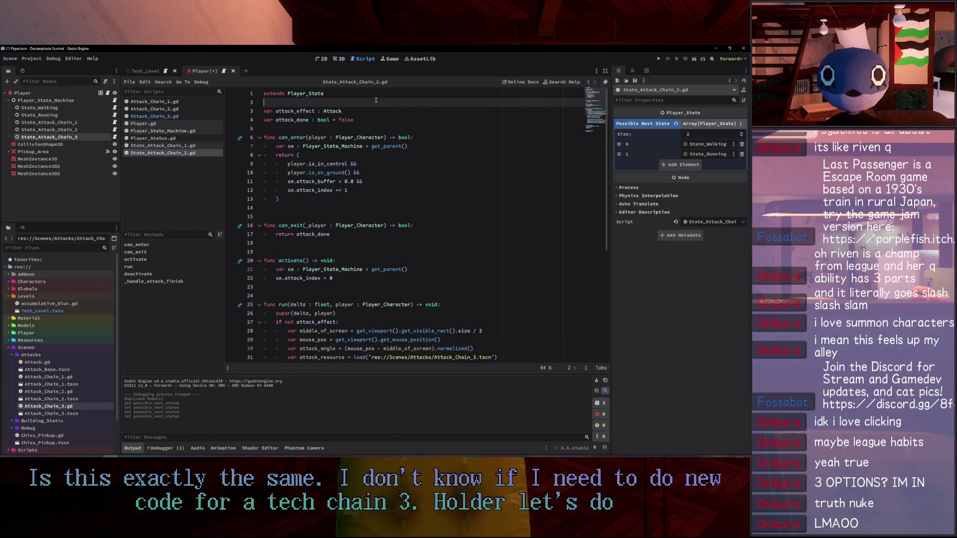
key("Return")
key("Return")
key("Up")
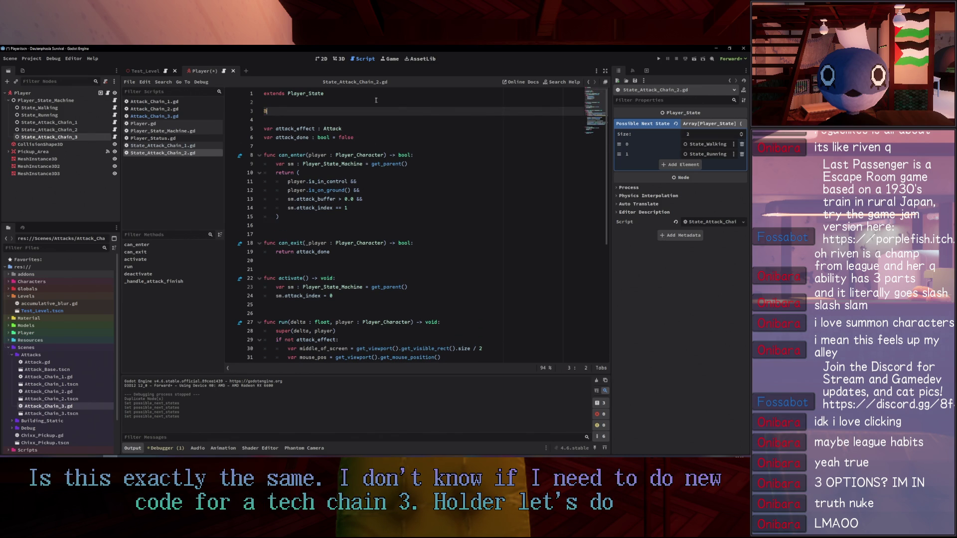
type("export var ")
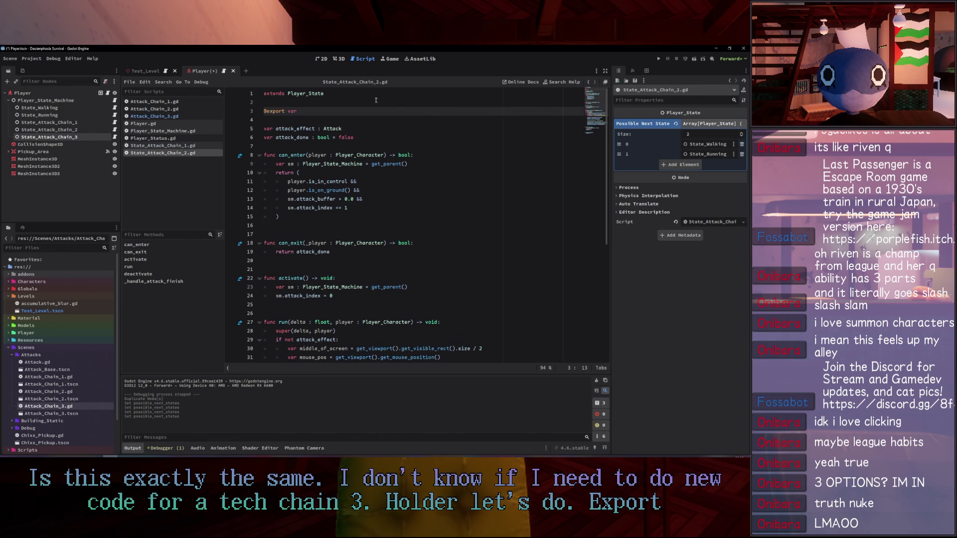
type("attack_index")
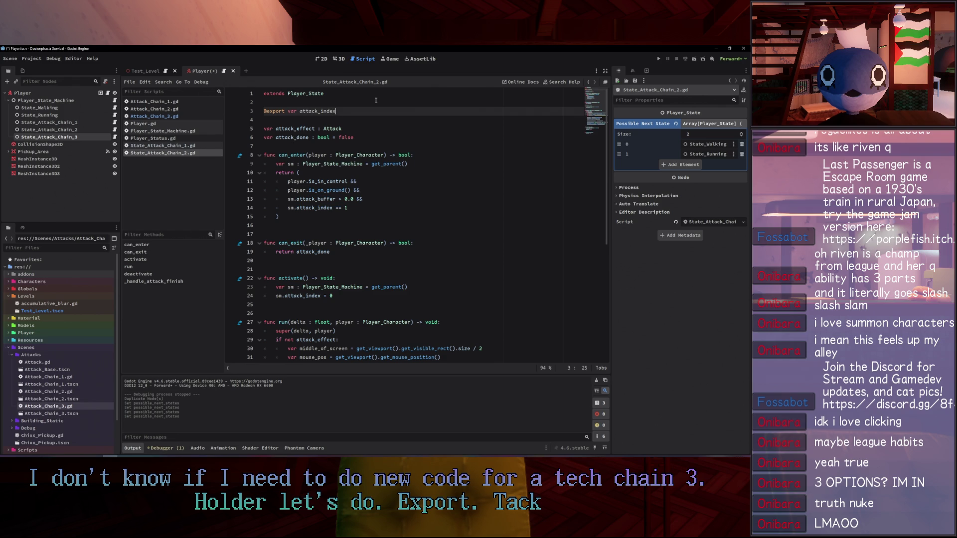
type(": int")
key("Return")
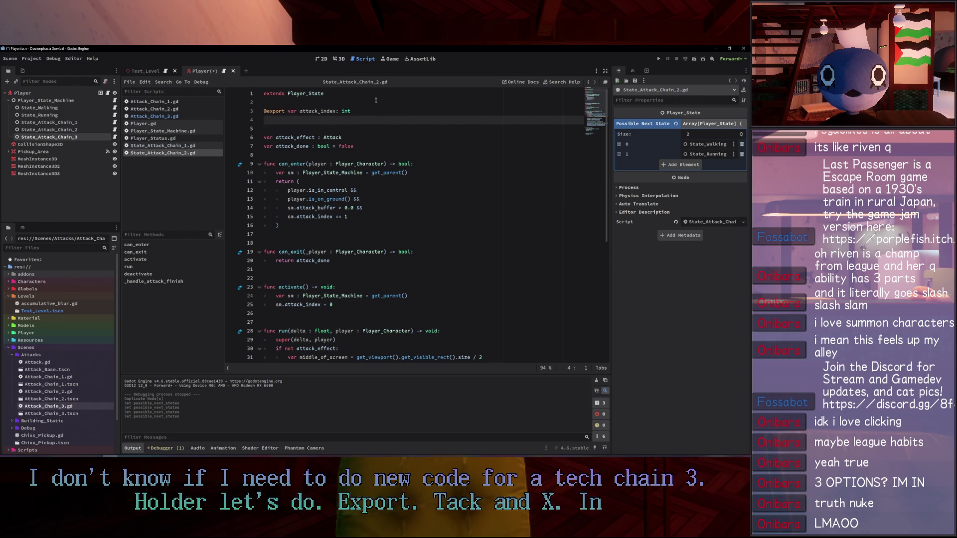
left_click(304, 118)
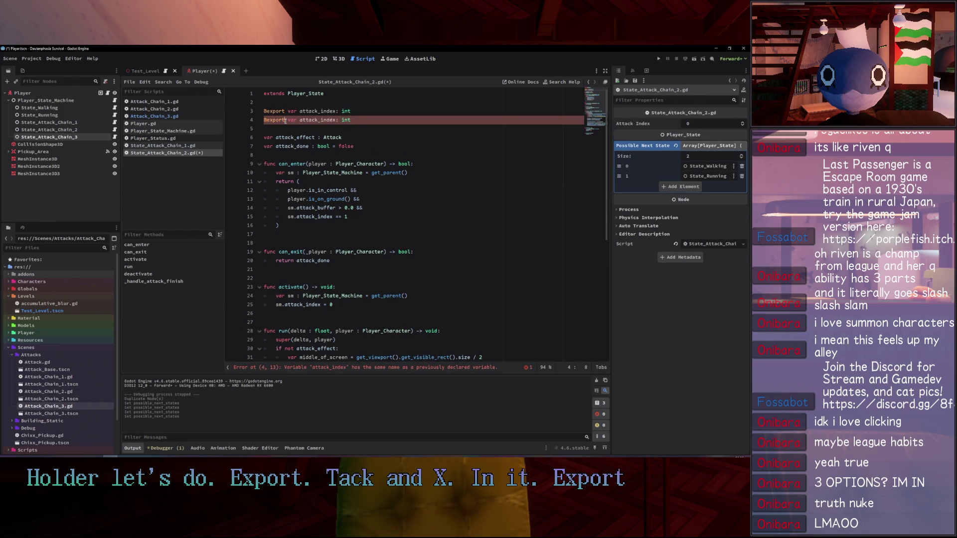
key("Return")
type("\"*")
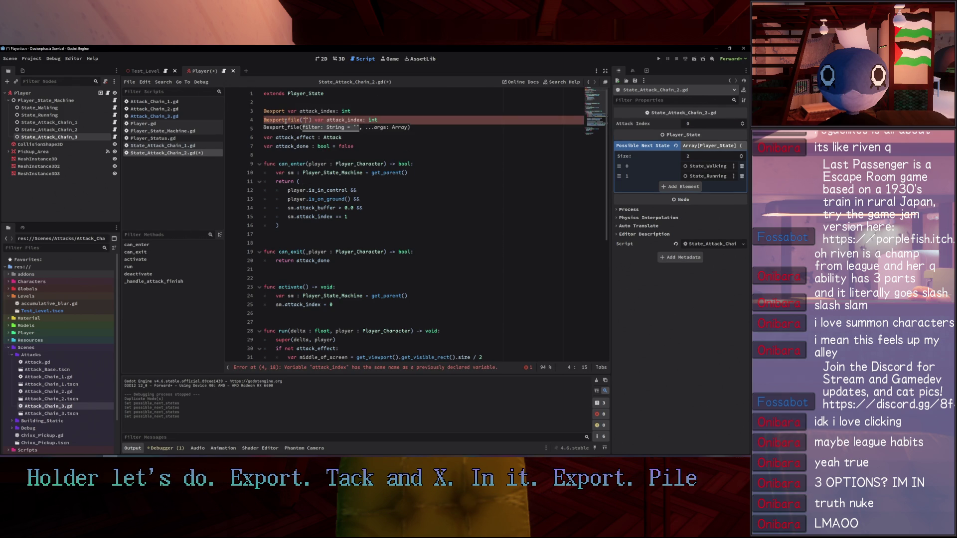
type(".tscn")
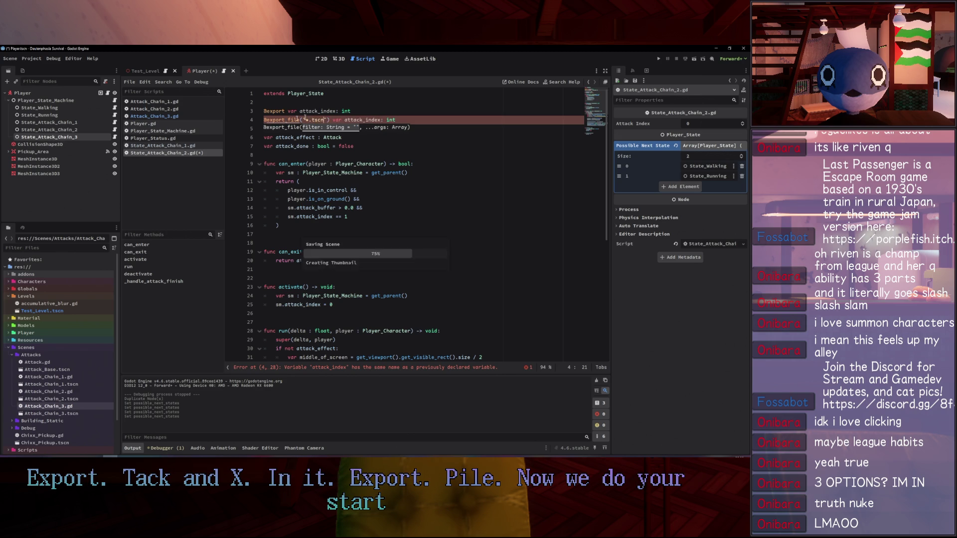
key("ctrl+s")
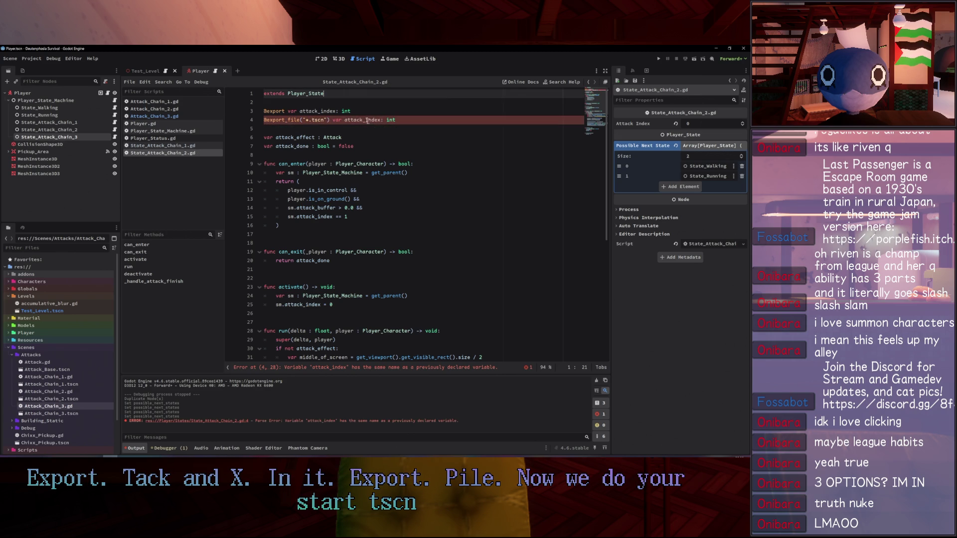
double_click(354, 119)
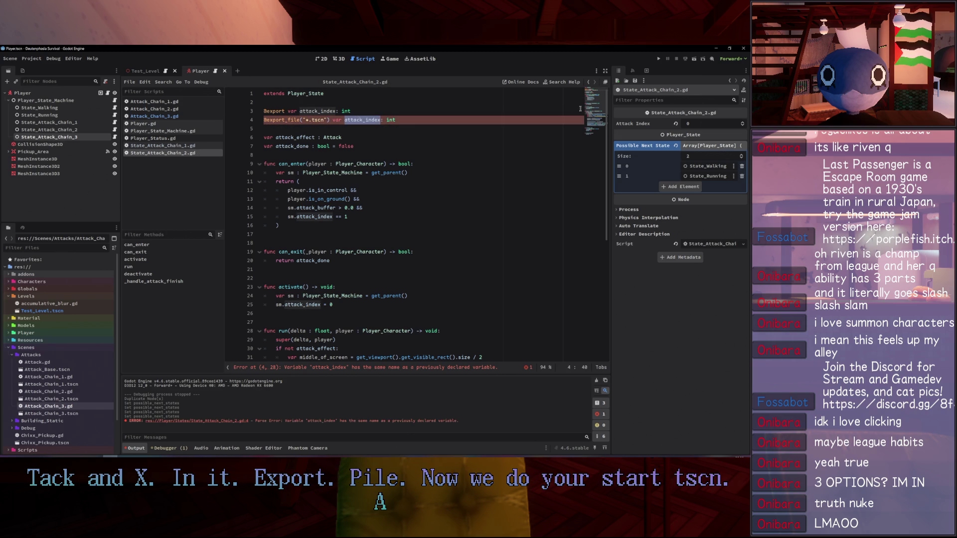
type("ack")
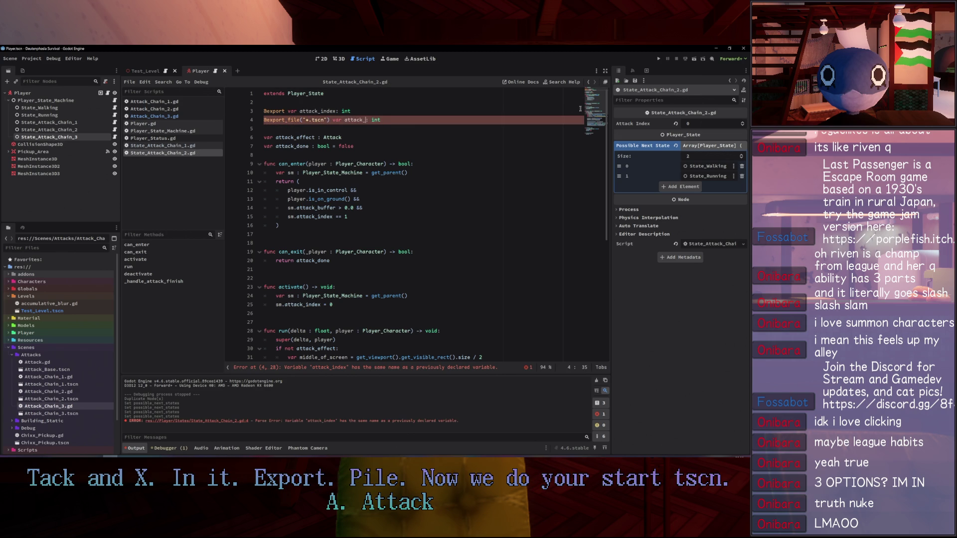
type("_effect")
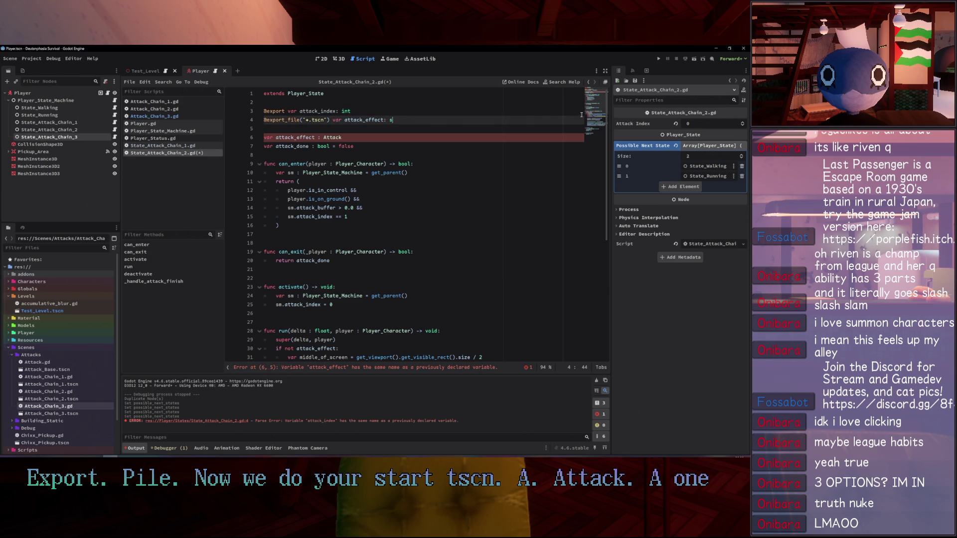
type(": string")
key("ctrl+s")
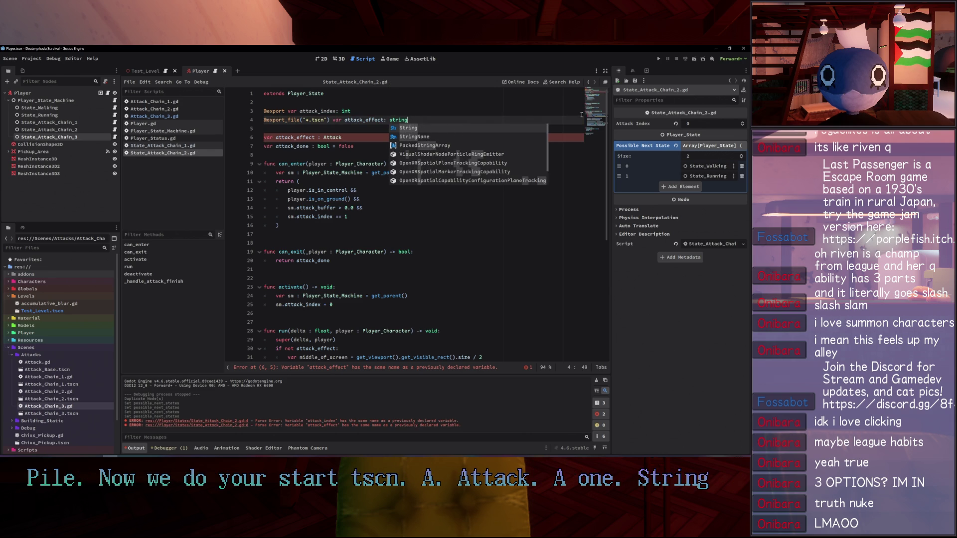
key("Return")
key("ctrl+s")
double_click(370, 119)
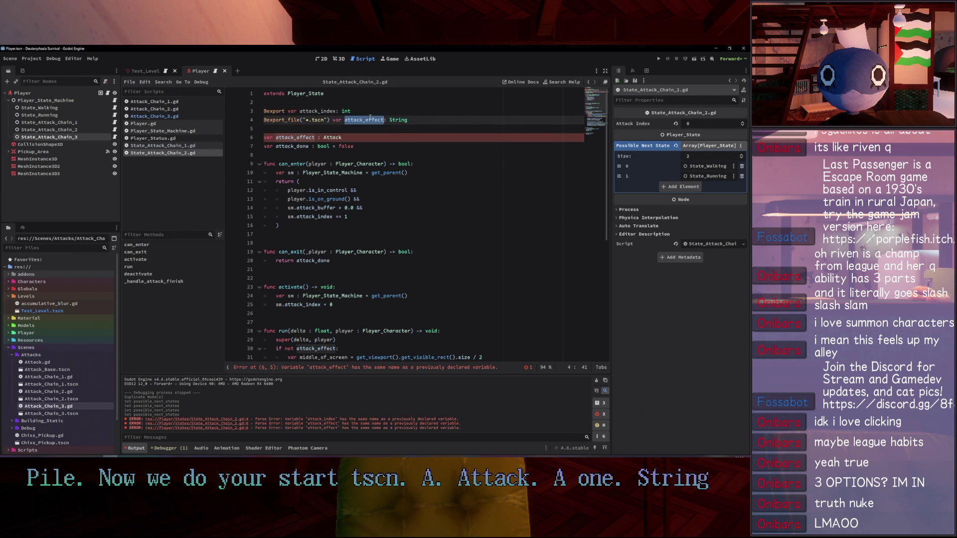
left_click(397, 120)
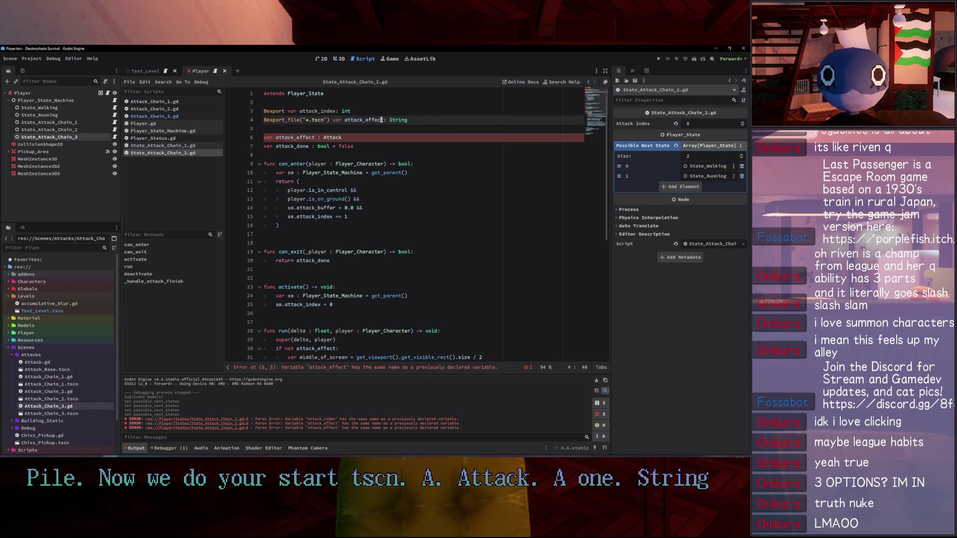
type("_file")
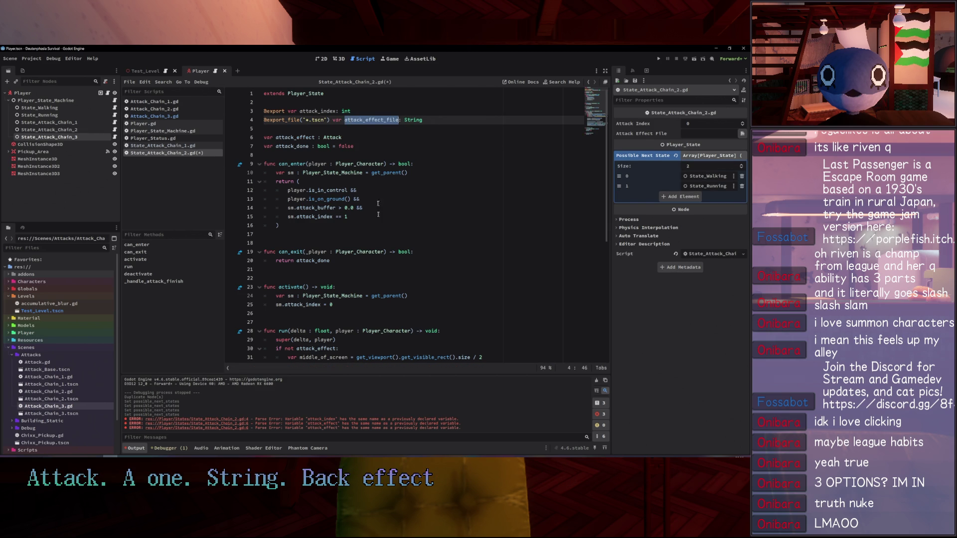
Replace the hard-coded Attack_Chain_3 scene load path with attack_effect_file and save.
scroll(538, 346, "down", 5)
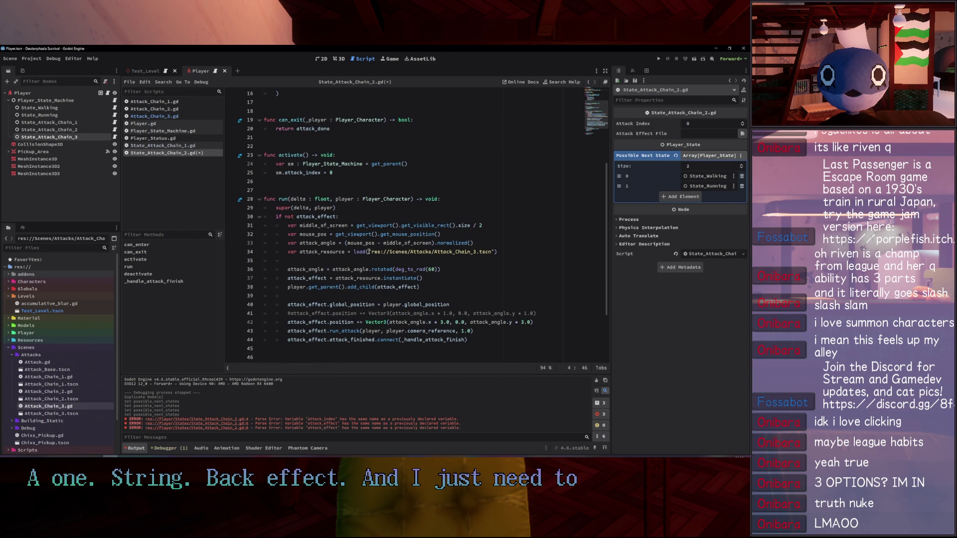
left_click_drag(370, 252, 492, 252)
type("attack_effect_file")
left_click(367, 190)
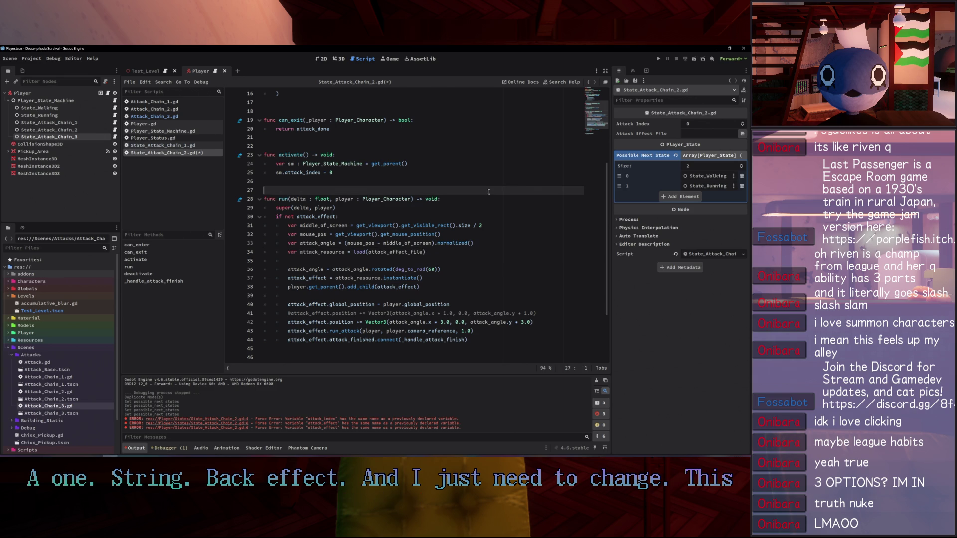
key("ctrl+s")
Set sm.attack_index = attack_index in activate().
scroll(365, 150, "up", 3)
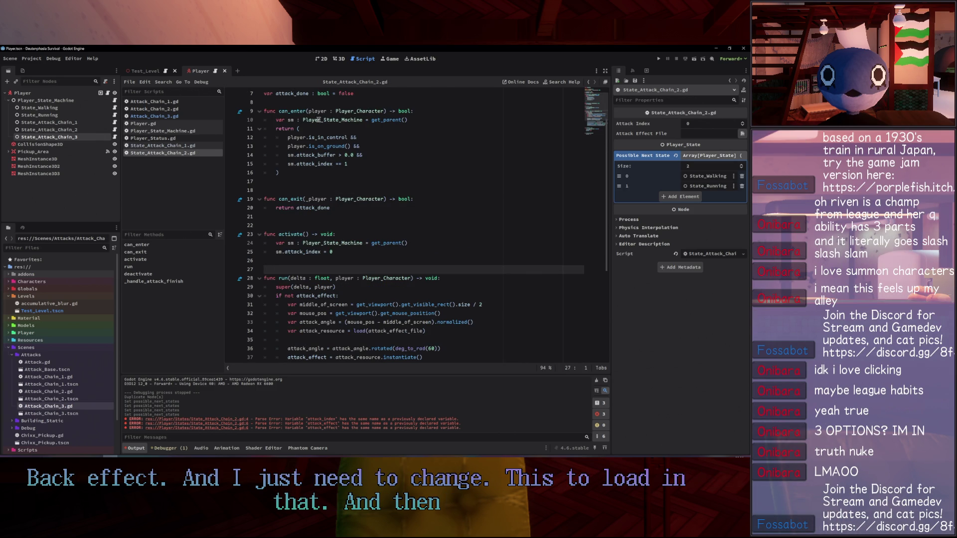
left_click(353, 106)
scroll(333, 126, "up", 2)
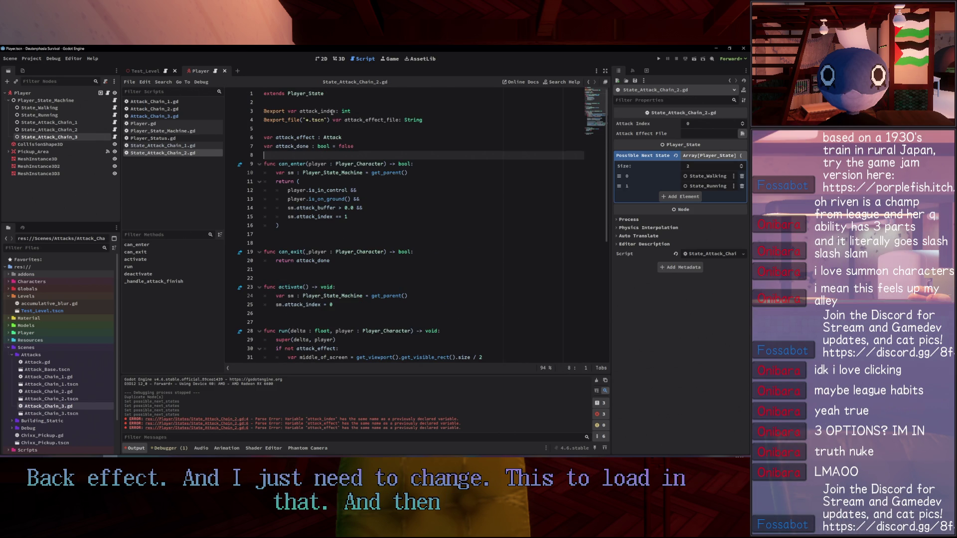
left_click(332, 111)
scroll(351, 234, "down", 2)
left_click(349, 252)
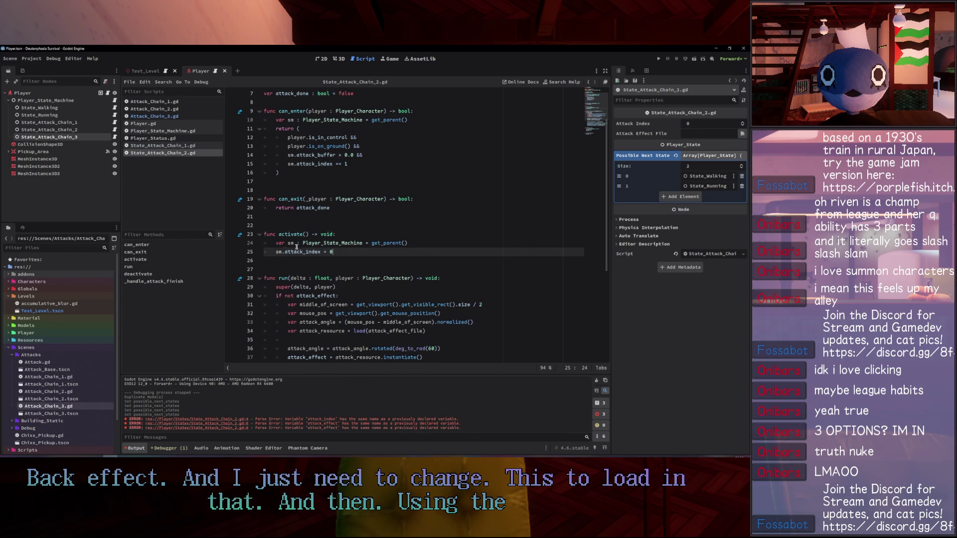
scroll(397, 252, "down", 1)
scroll(397, 252, "down", 2)
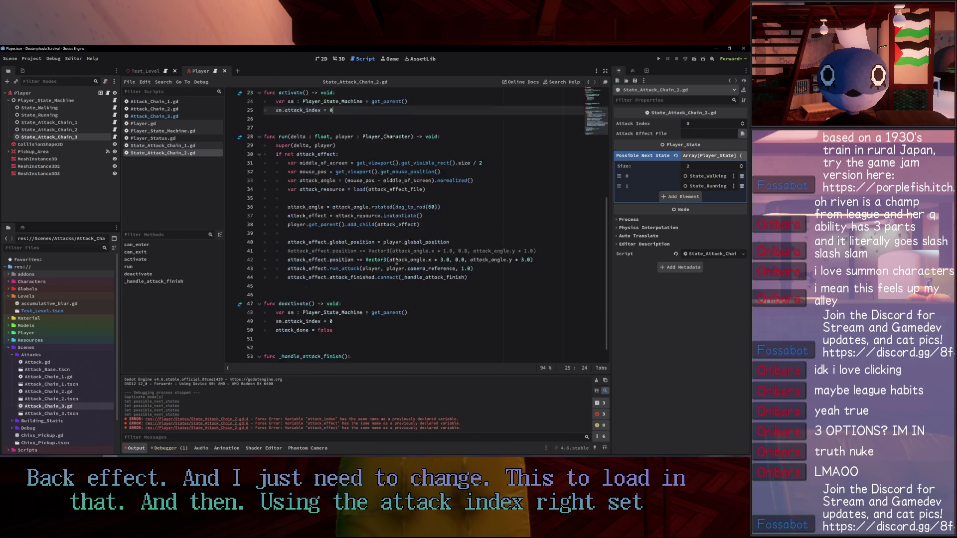
scroll(366, 260, "up", 2)
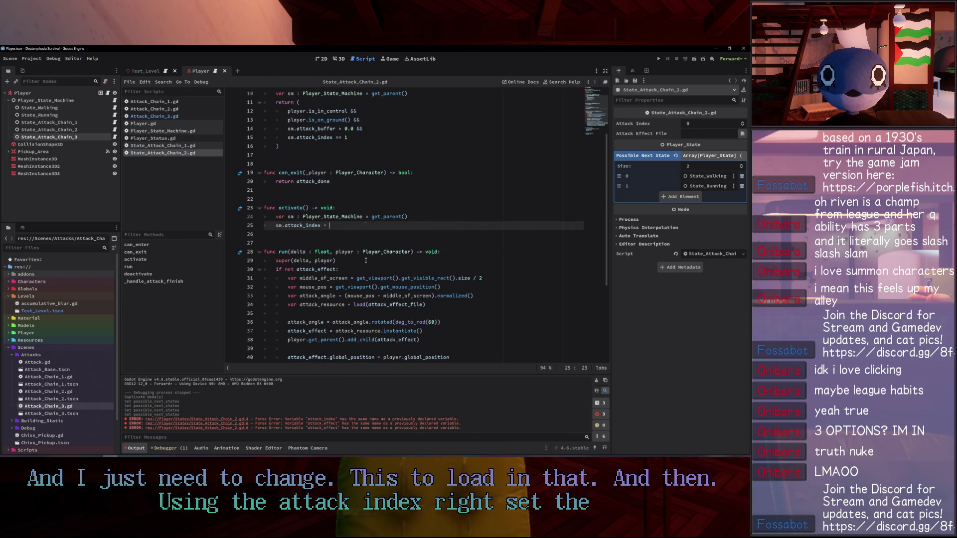
left_click(357, 189)
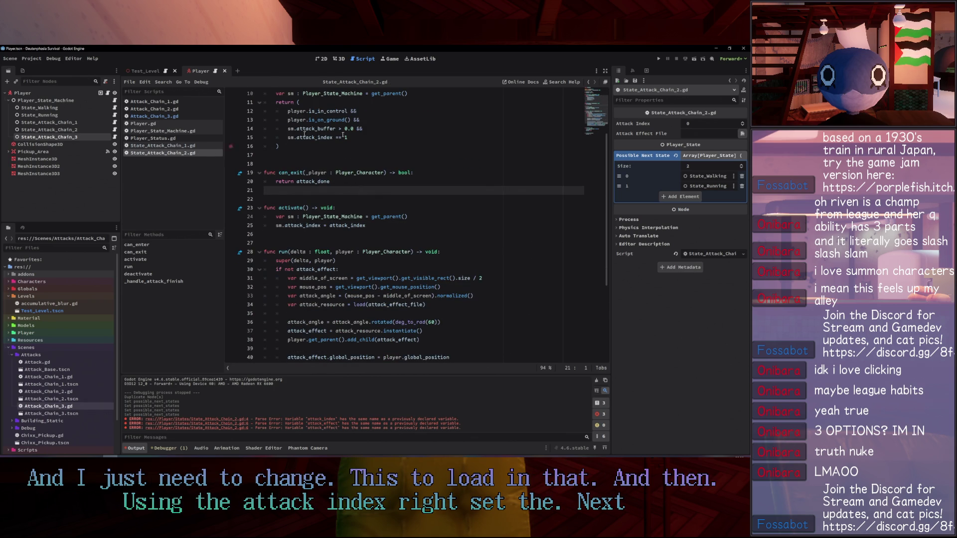
scroll(318, 133, "up", 3)
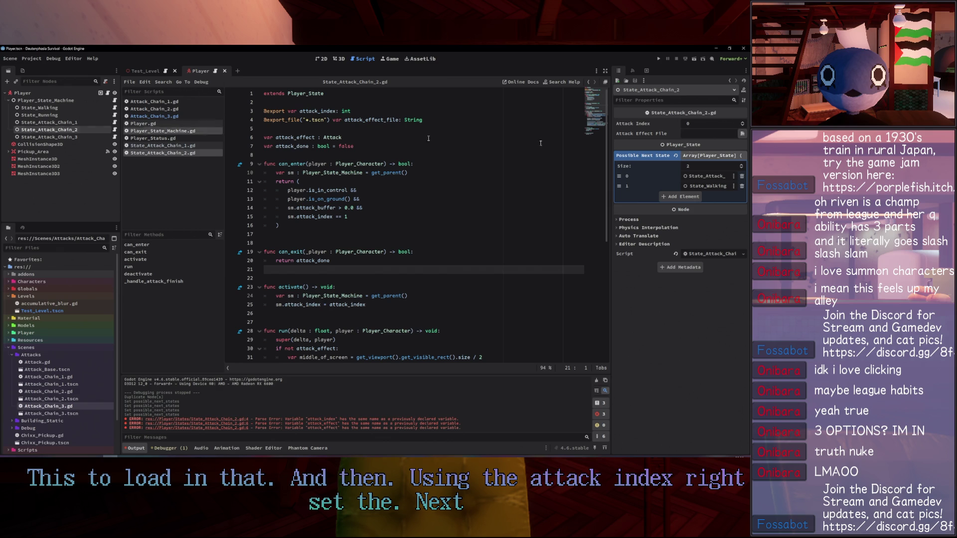
left_click(709, 122)
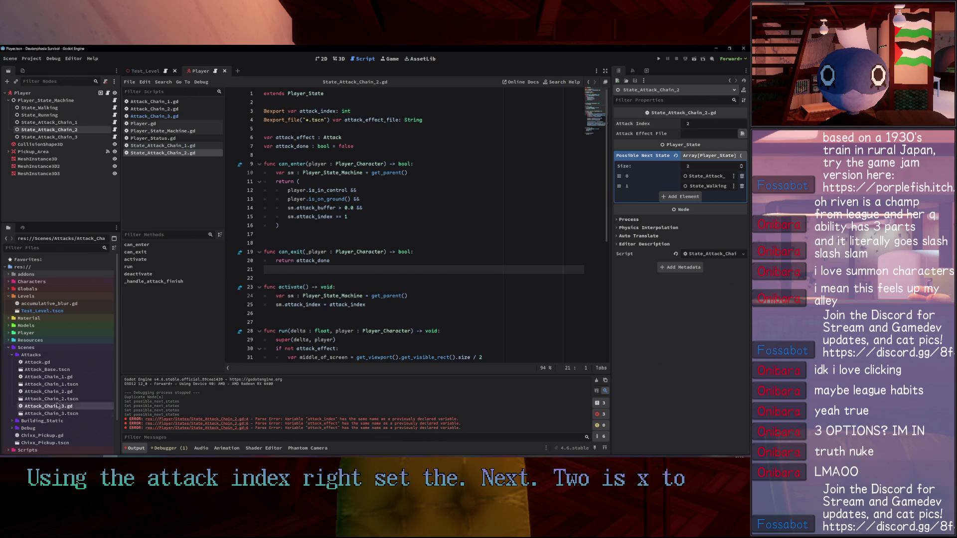
Assign Attack_Chain_2.tscn and index 2 to chain two, Attack Index 3 to chain three, and run the game.
mouse_move(50, 398)
left_mouse_down()
mouse_move(100, 396)
mouse_move(704, 133)
left_mouse_up()
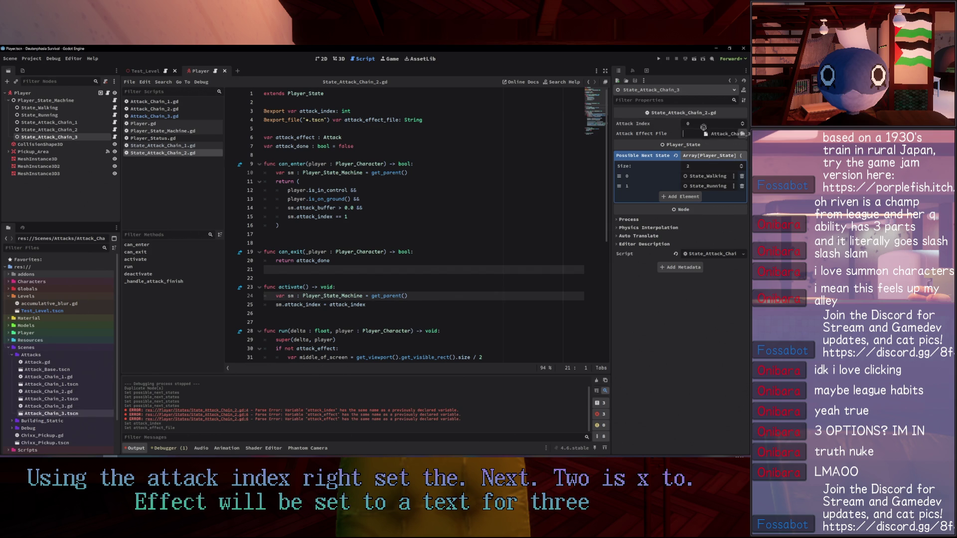
key("ctrl+shift+z")
key("ctrl+shift+z")
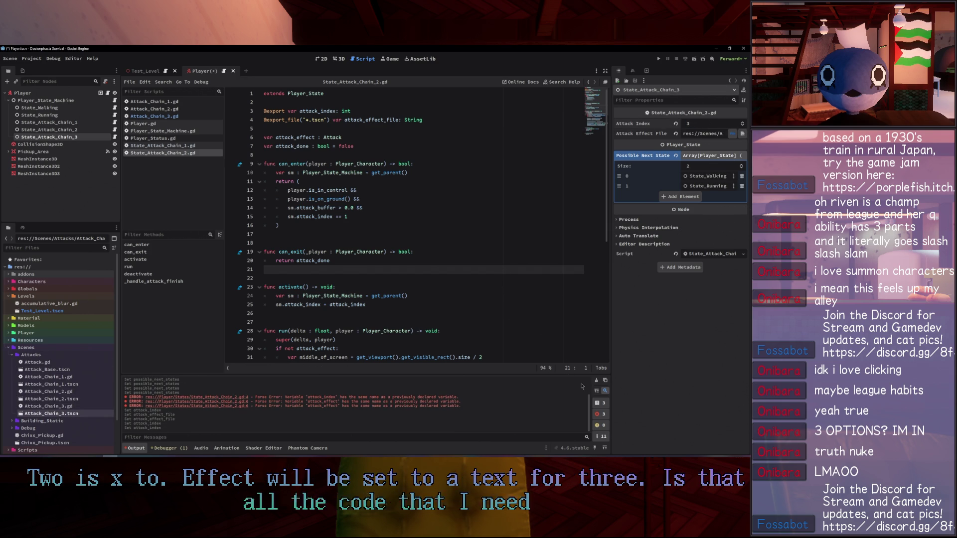
left_click(658, 58)
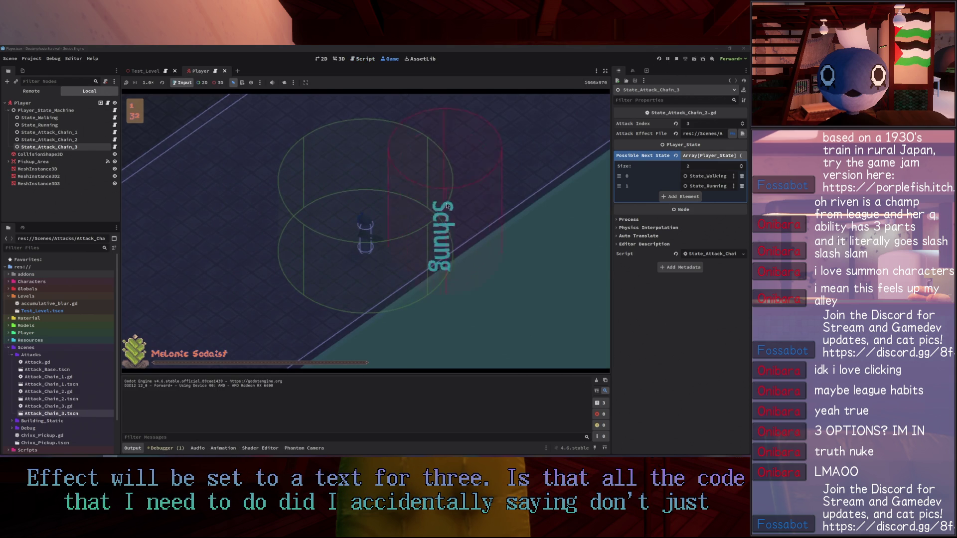
Perform three chained attack swings in the game view, then stop play.
left_click(354, 173)
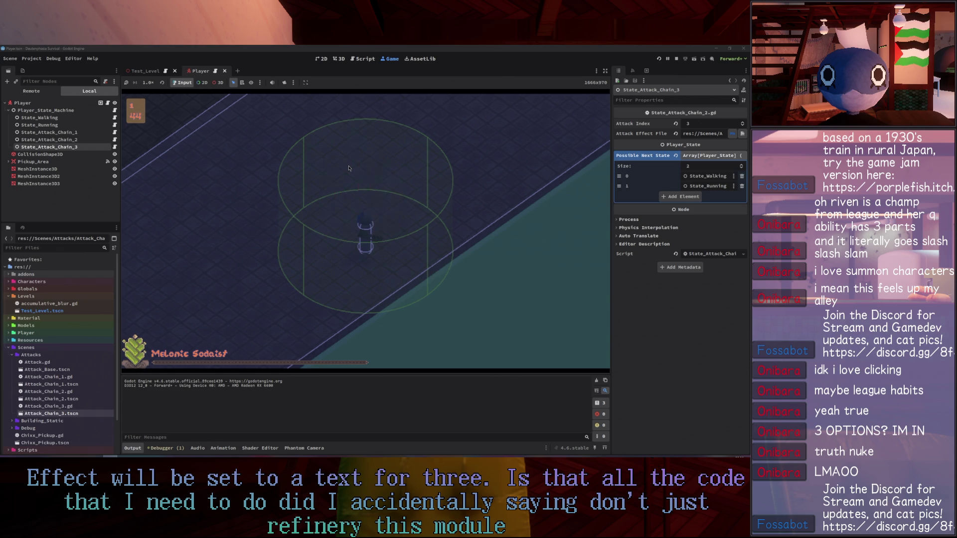
left_click(414, 165)
left_click(469, 113)
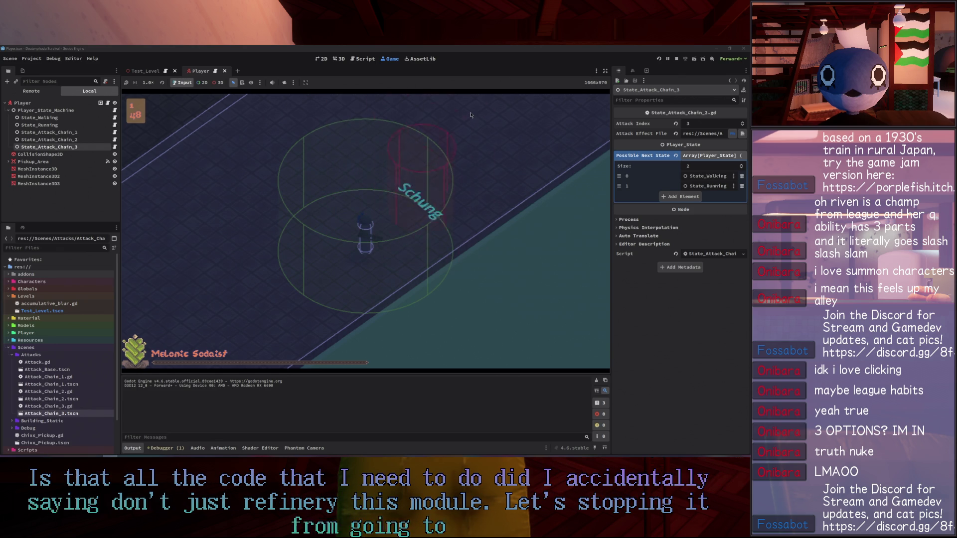
left_click(677, 58)
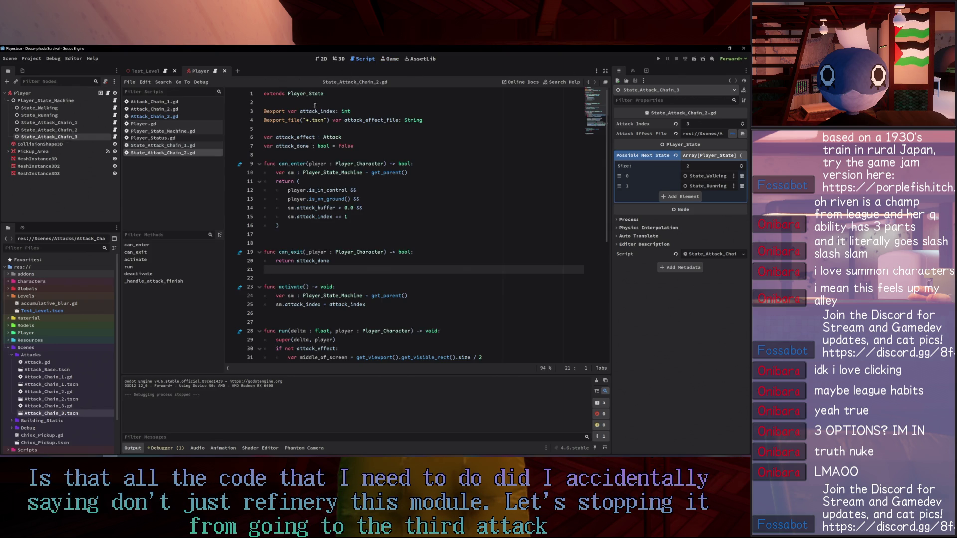
Copy the tick_attack_buffer line from State_Attack_Chain_1.gd.
left_click(178, 146)
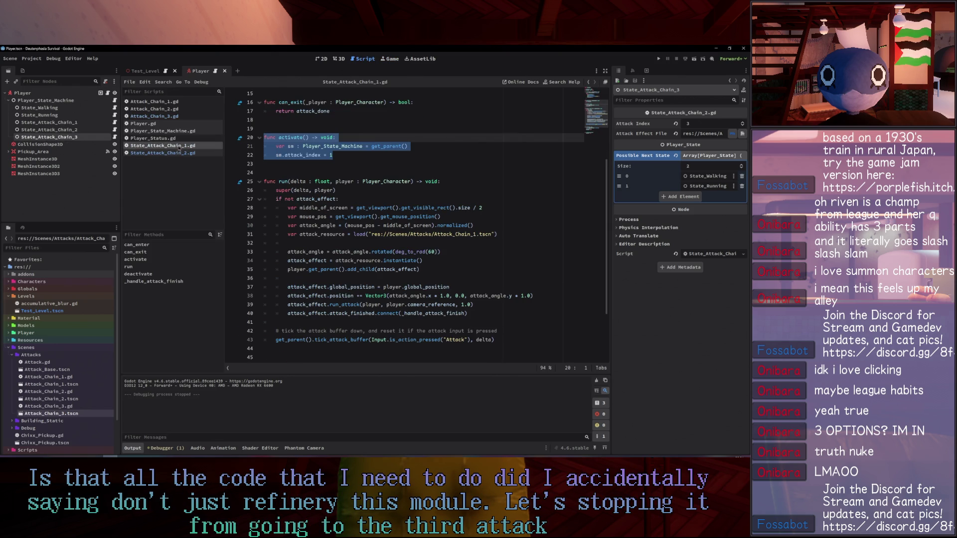
left_click(306, 174)
scroll(357, 210, "down", 1)
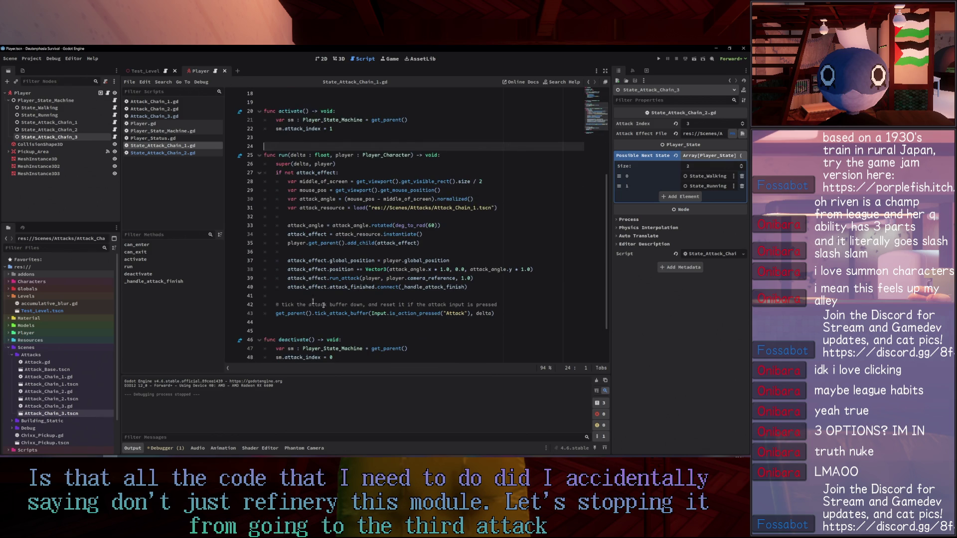
left_click_drag(514, 314, 275, 315)
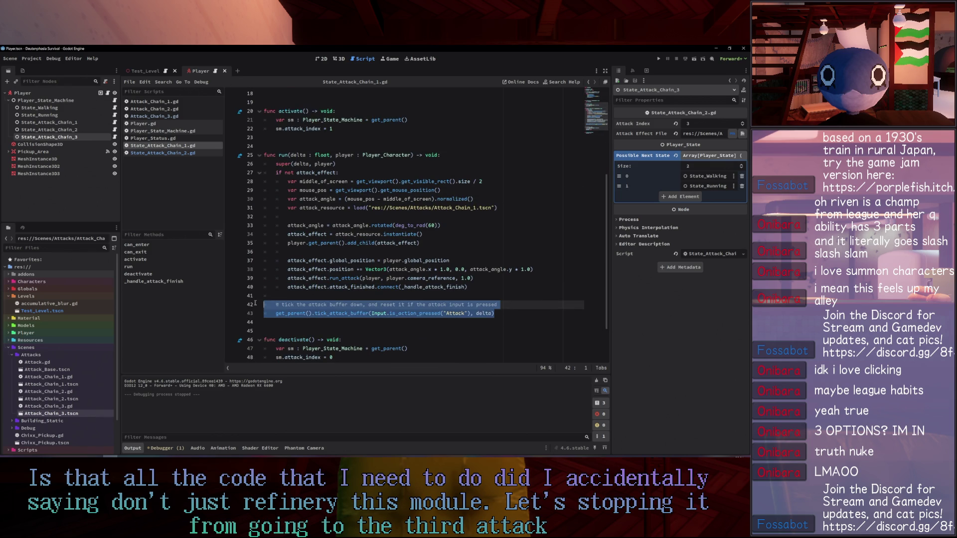
scroll(274, 315, "down", 2)
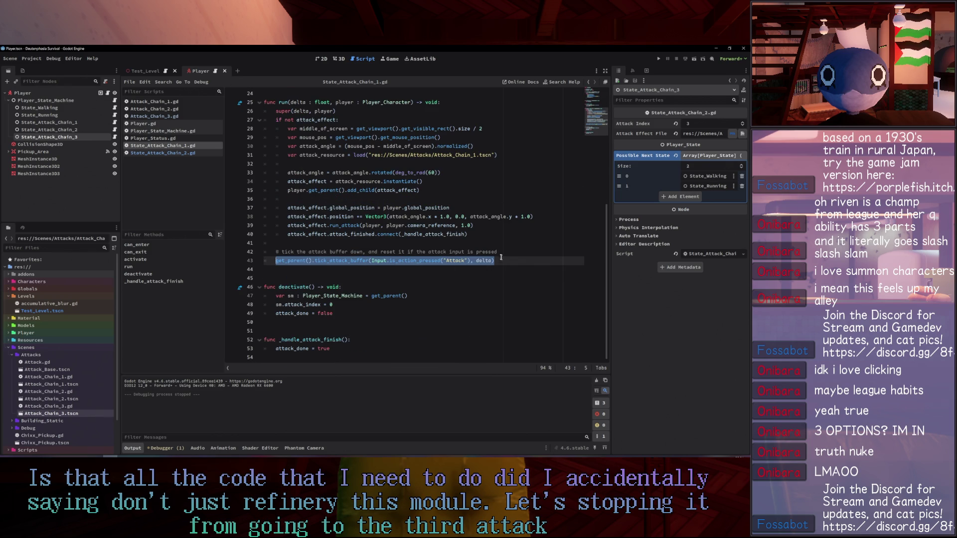
Add the buffer tick call at the end of run() in State_Attack_Chain_2.gd and test it in play.
left_click(160, 153)
scroll(449, 249, "down", 3)
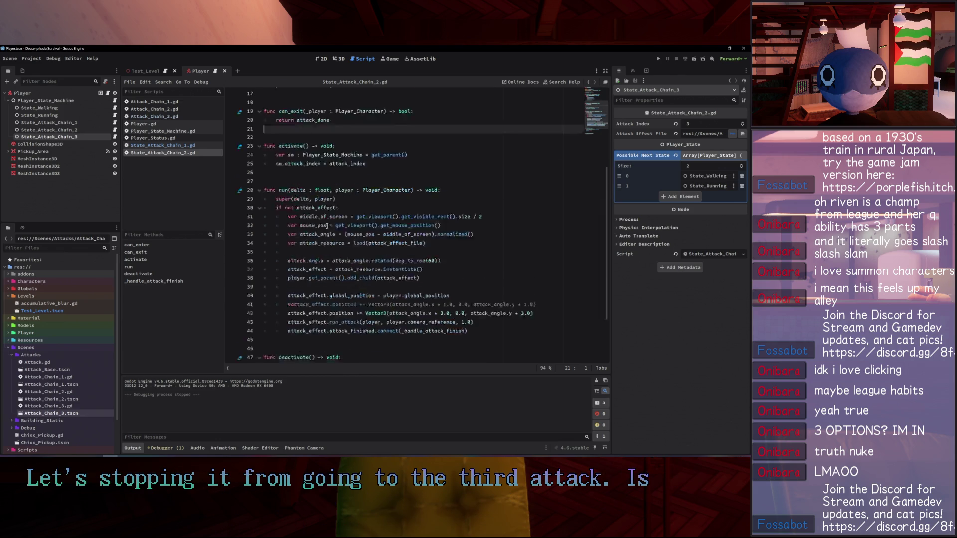
left_click(482, 289)
key("Return")
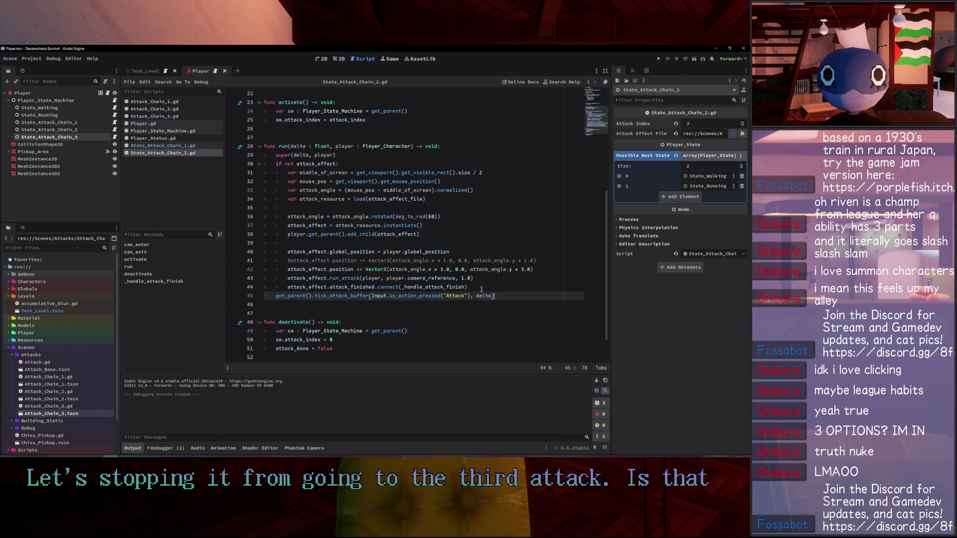
left_click(658, 59)
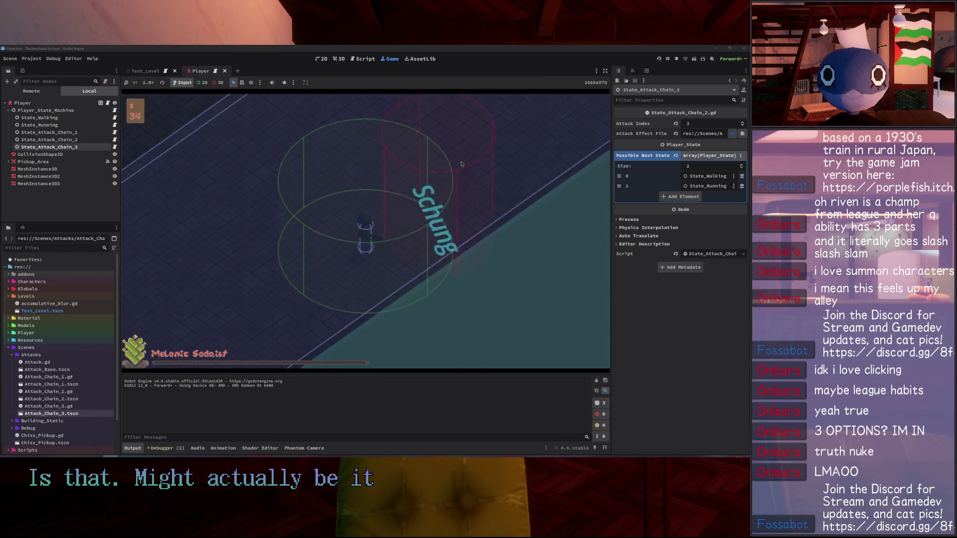
left_click(676, 59)
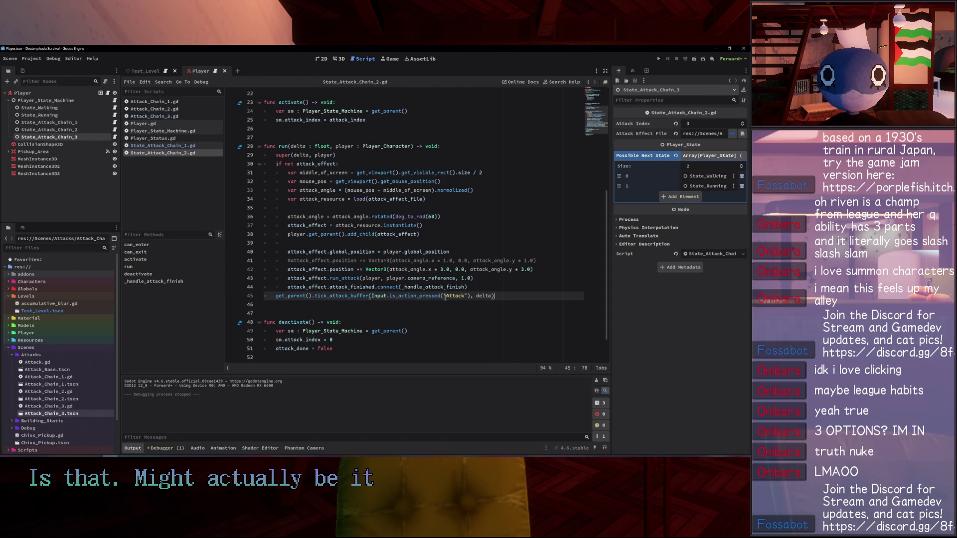
Cut the finished-signal line from run() to move it elsewhere in the script.
left_click(491, 282)
left_click(490, 286)
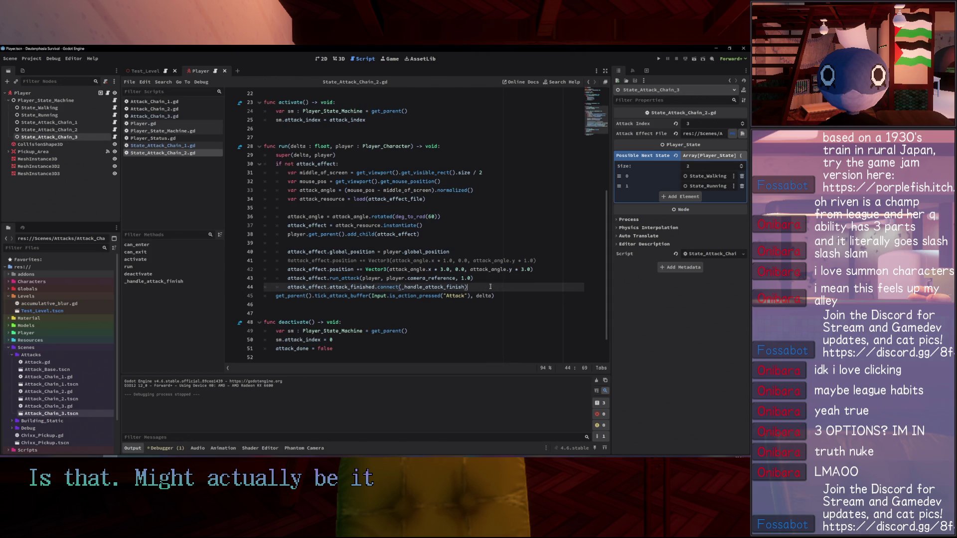
key("ctrl+x")
scroll(489, 291, "up", 3)
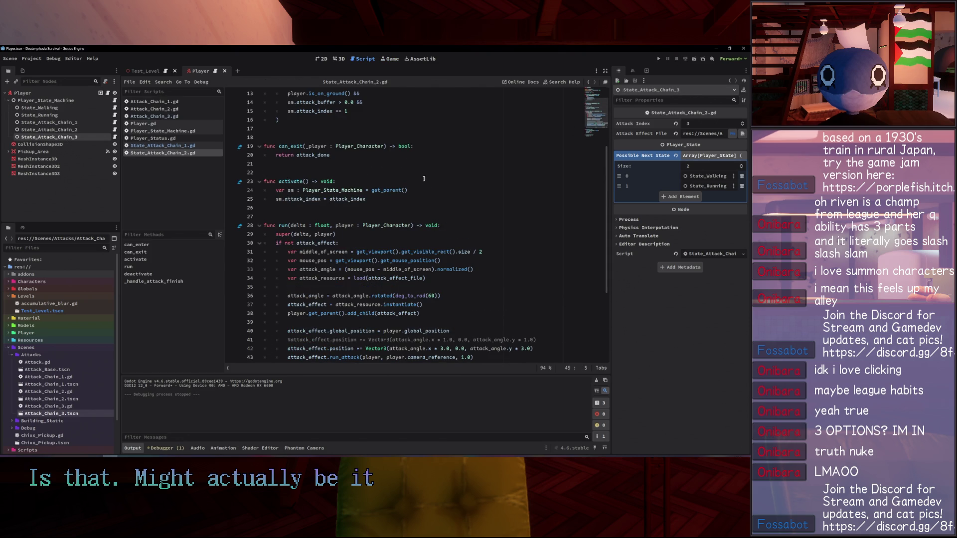
left_click(356, 173)
left_click(312, 164)
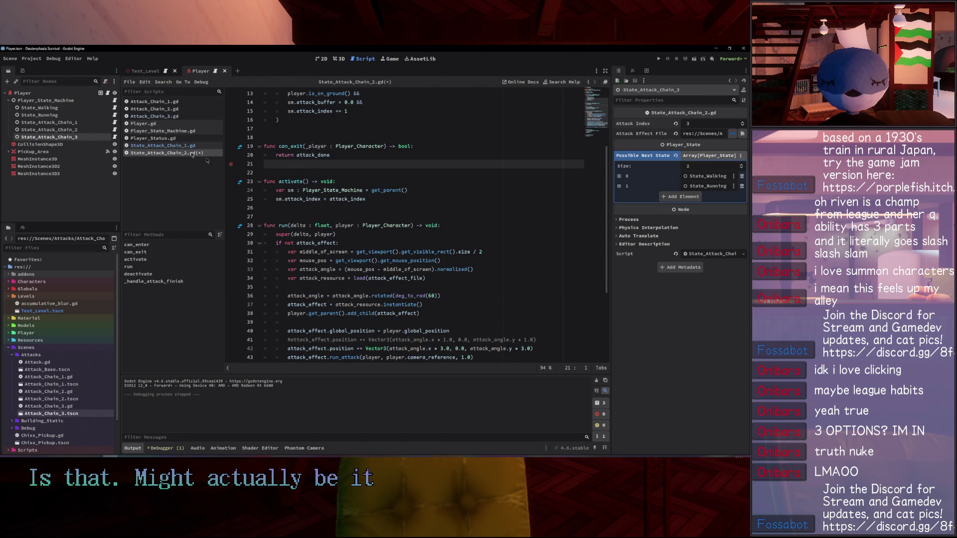
Change can_enter's check to 'sm.attack_index == attack_index - 1' and start the game.
left_click(179, 145)
left_click(173, 154)
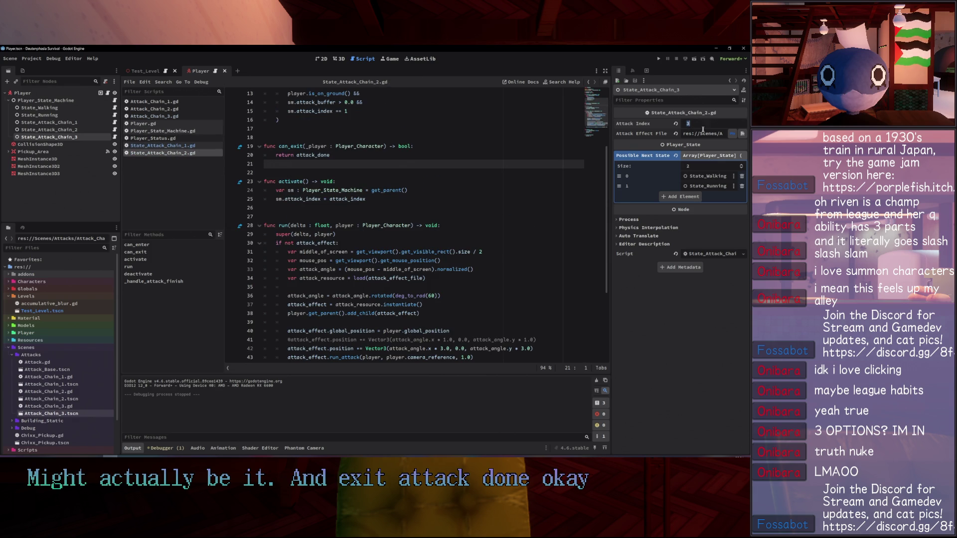
left_click(408, 209)
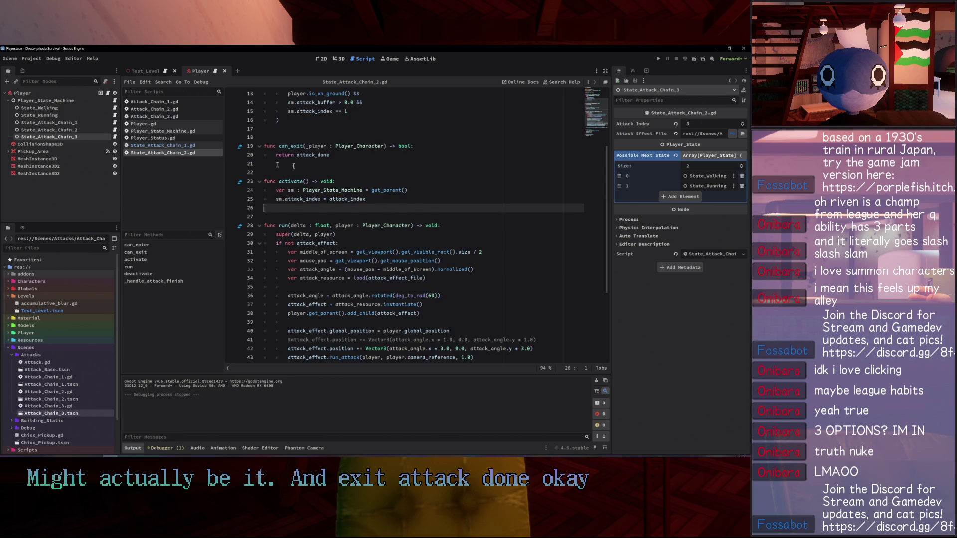
scroll(419, 184, "up", 1)
scroll(418, 187, "up", 2)
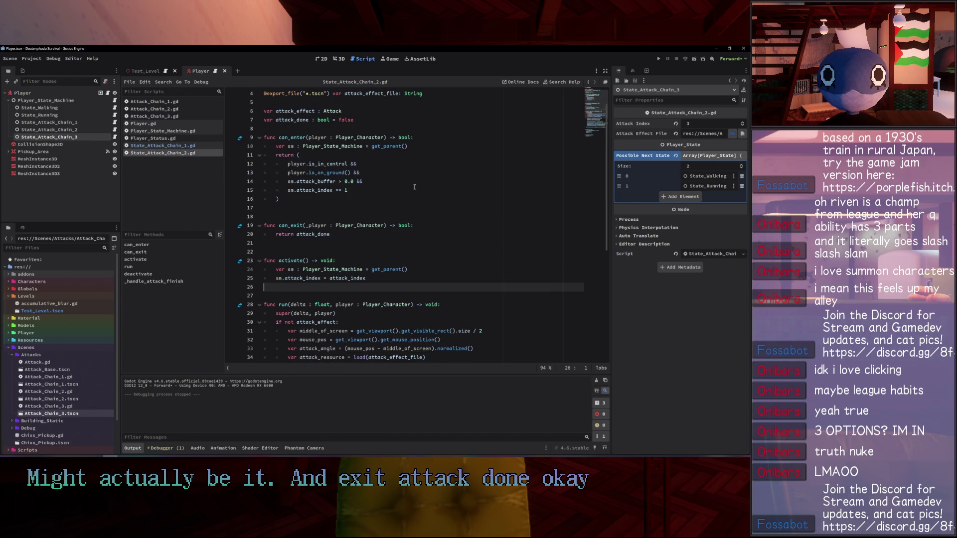
scroll(330, 240, "up", 1)
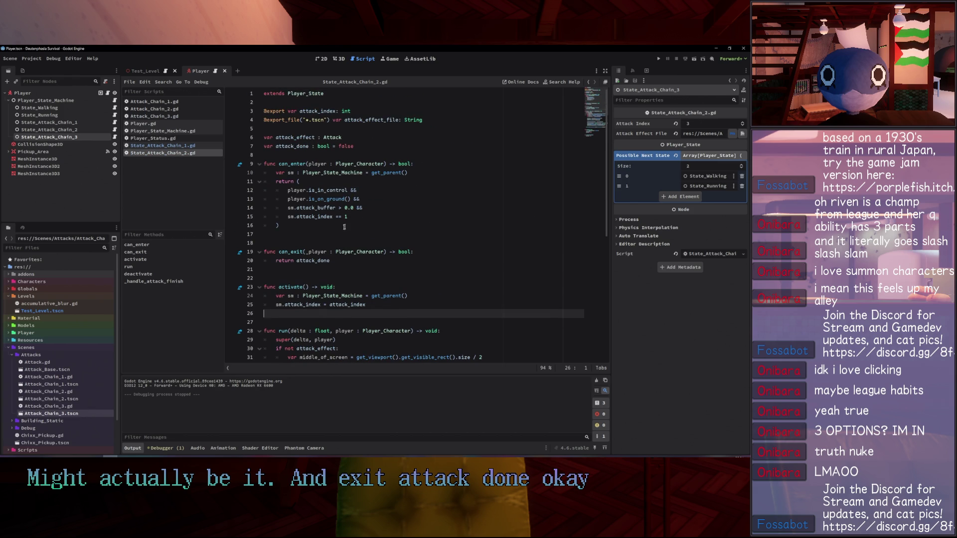
left_click(351, 218)
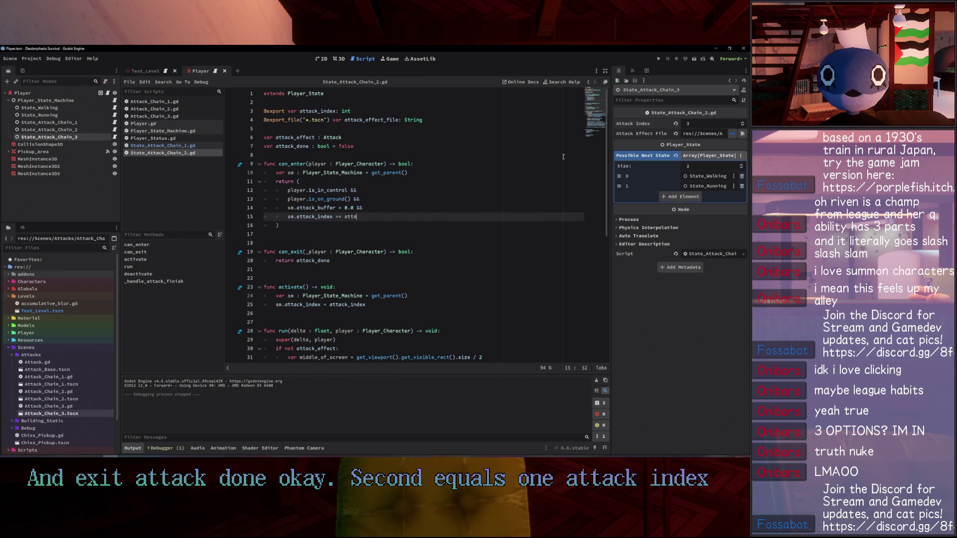
type("ck_index =")
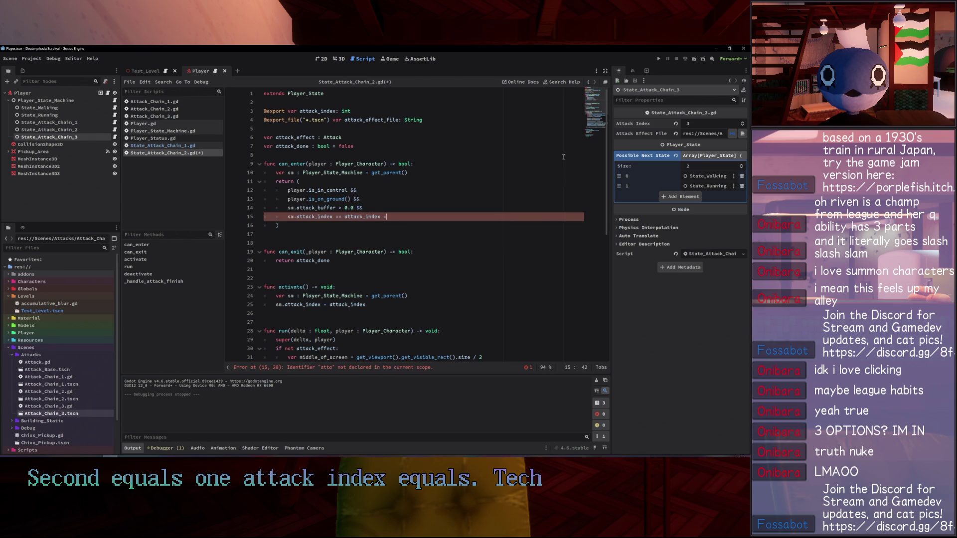
left_click(564, 157)
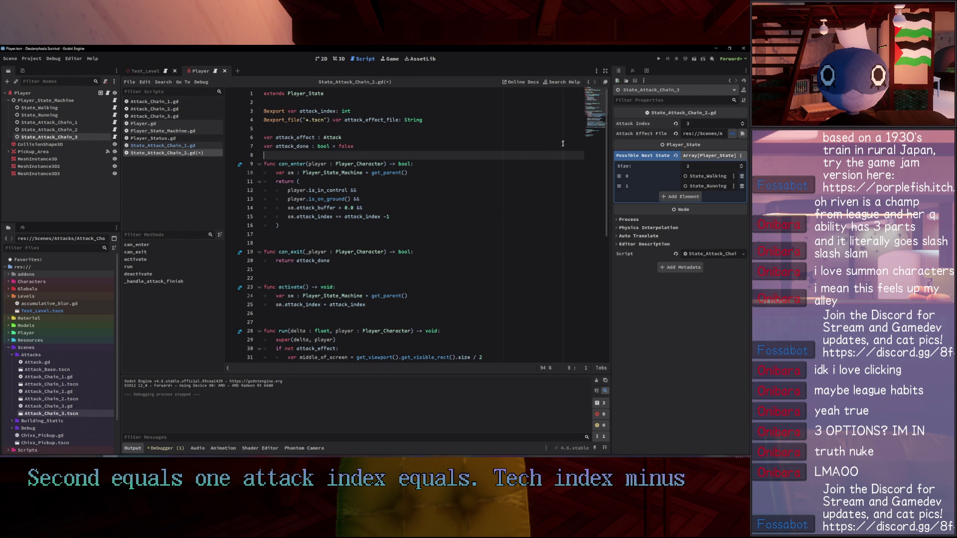
left_click(657, 60)
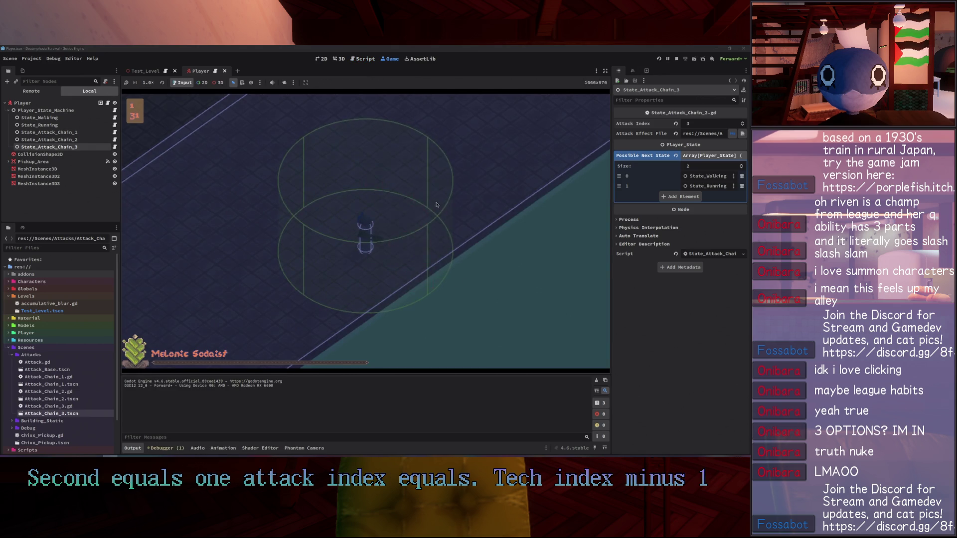
Swing the attack chain around the player until the third hit shows THWOPP.
left_click(437, 205)
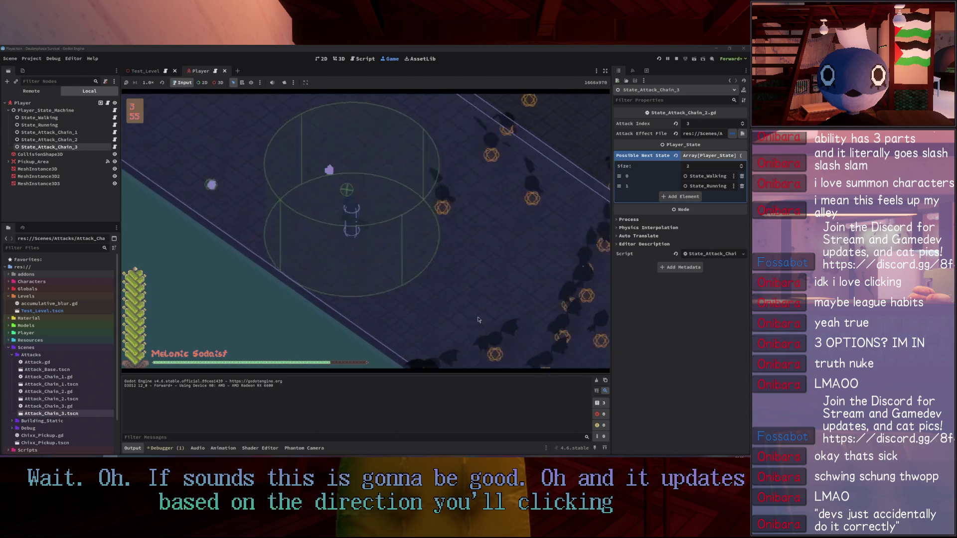
Attack and move with WASD in the arena until the debugger halts on Player_Job.gd's out-of-bounds error.
left_click(481, 311)
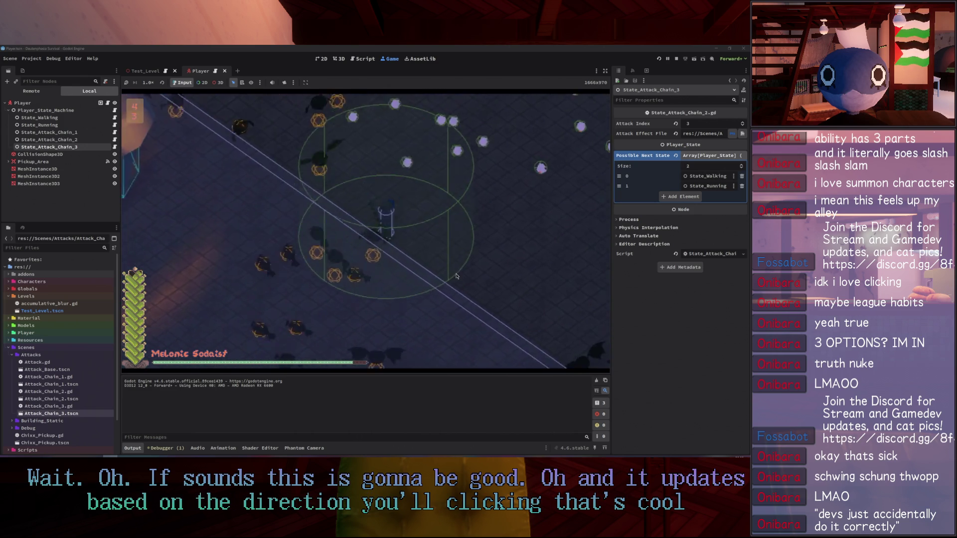
left_click(456, 277)
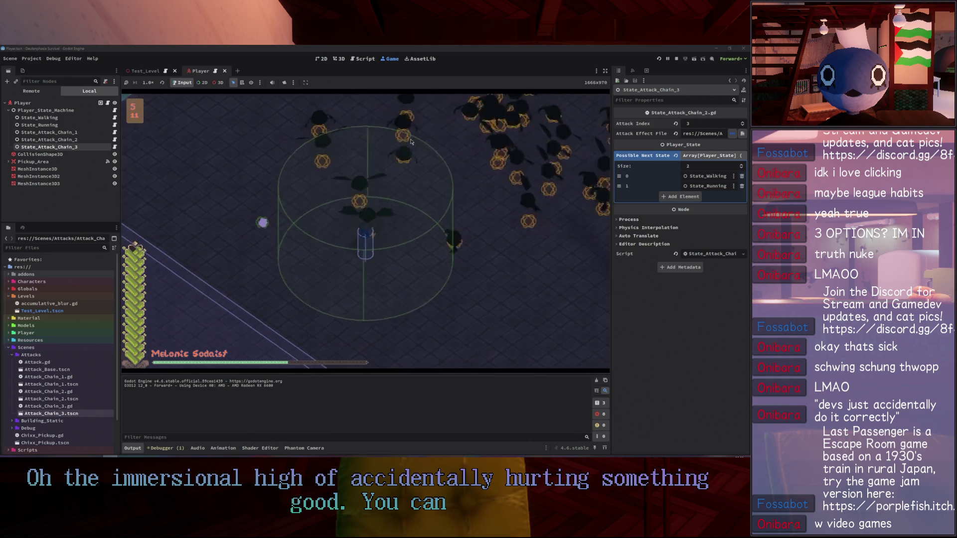
left_click(405, 147)
key("s")
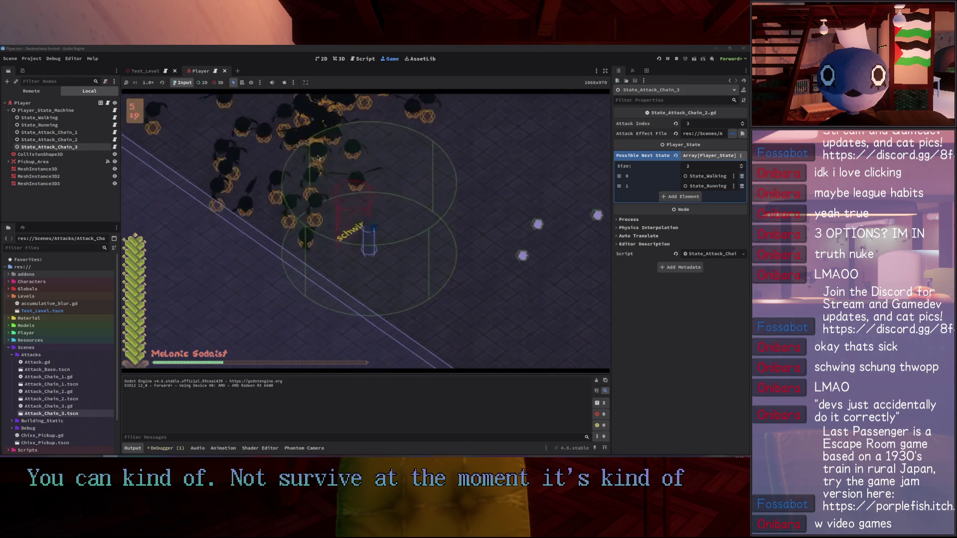
left_click(319, 153)
key("w")
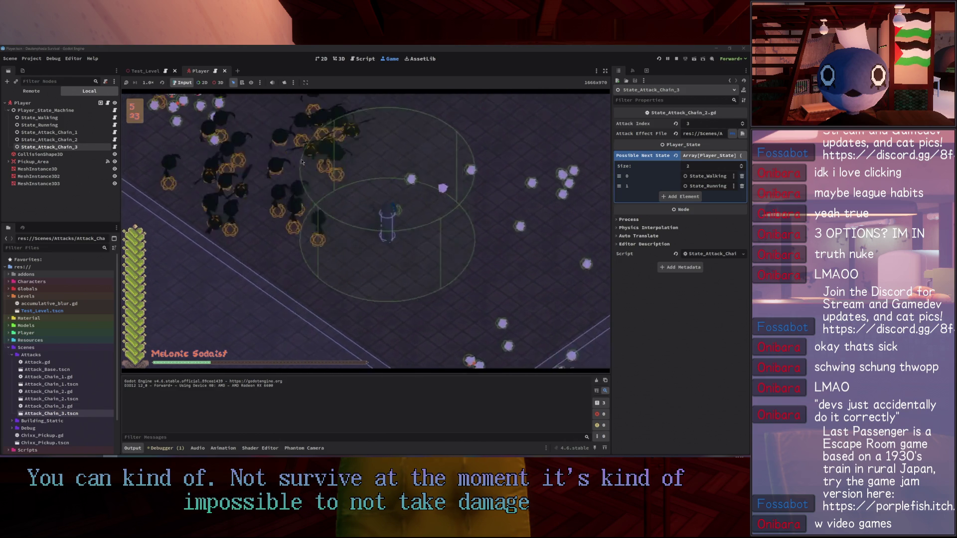
left_click(248, 204)
key("w")
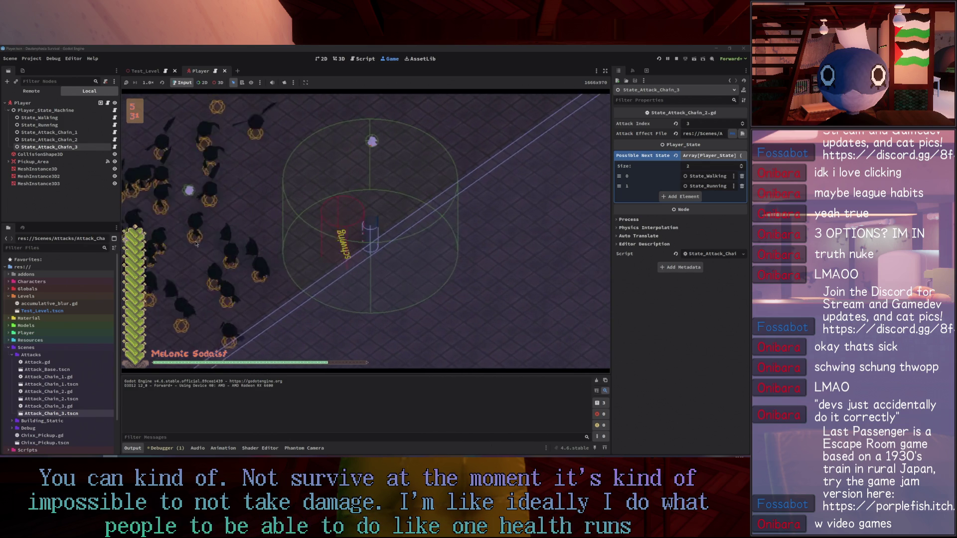
Remove the stray 'dw' accidentally typed at the start of line 30 in Player_Job.gd.
type("dw")
key("Escape")
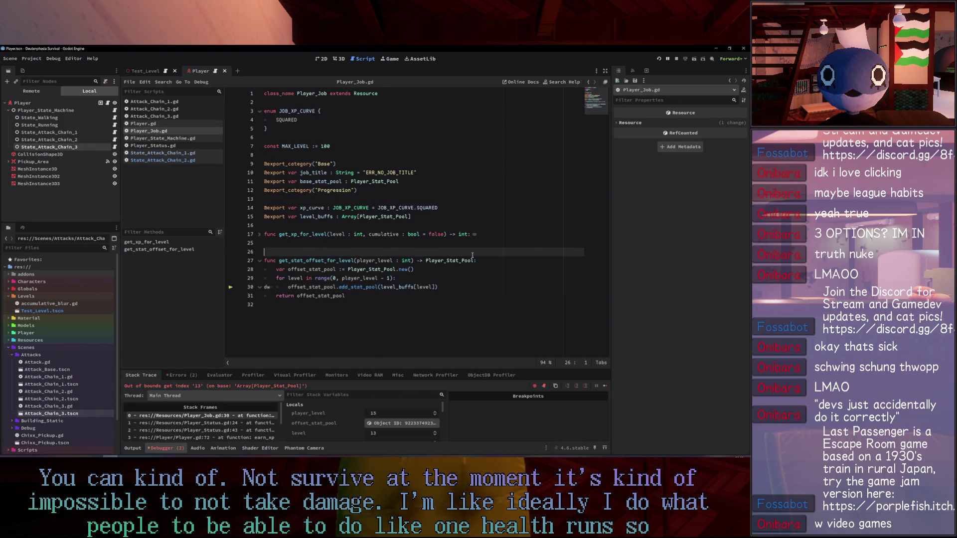
key("BackSpace")
key("BackSpace")
left_click(456, 182)
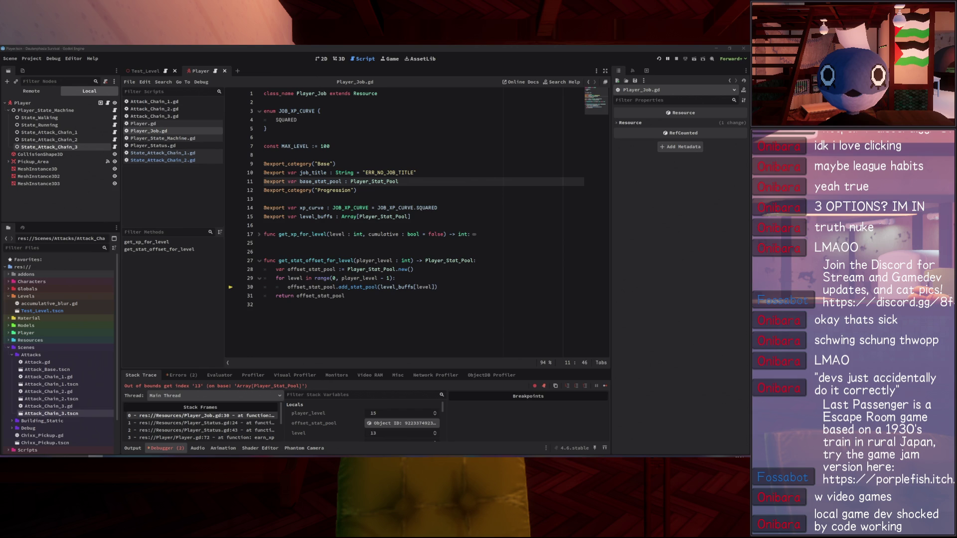
left_click(497, 139)
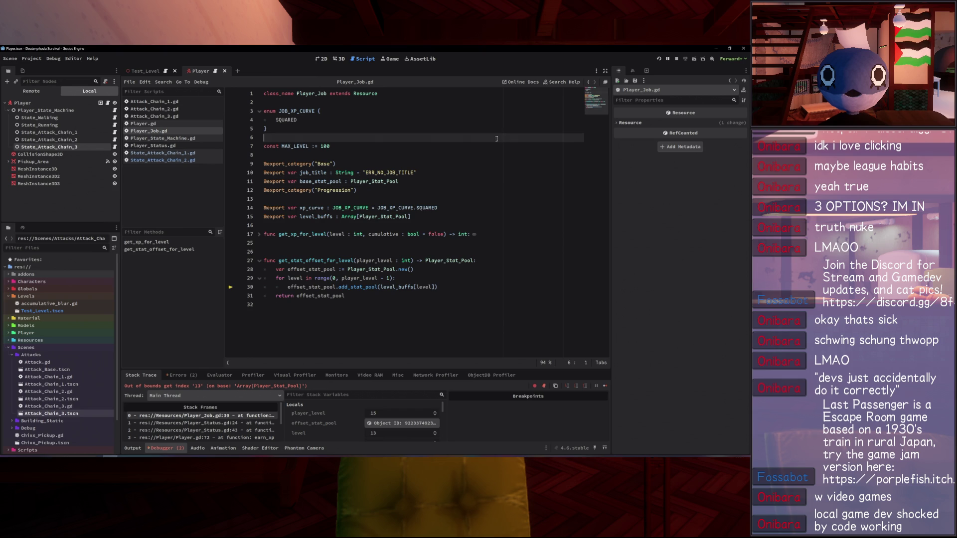
Stop the running game and close the Attack_Chain_1, Attack_Chain_2 and Attack_Chain_3 scripts.
left_click(659, 58)
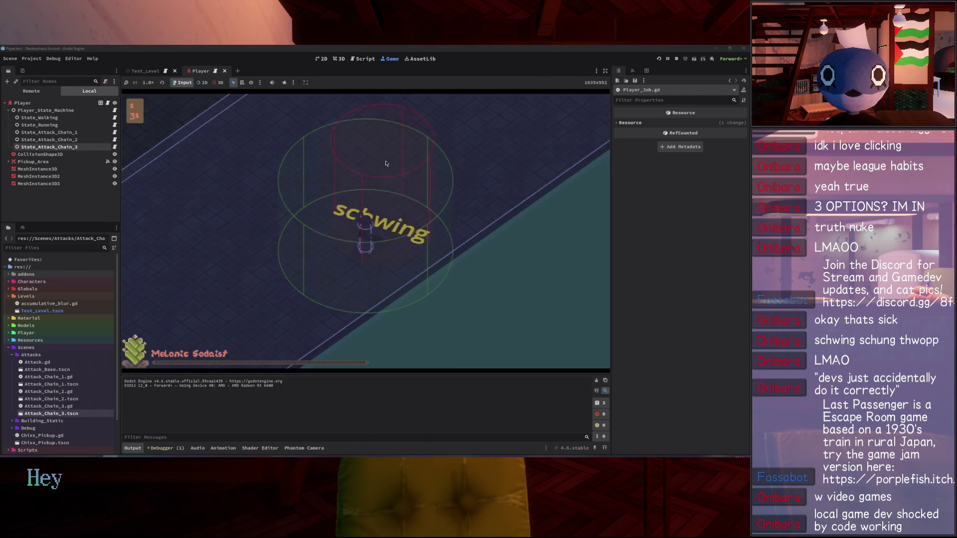
key("F8")
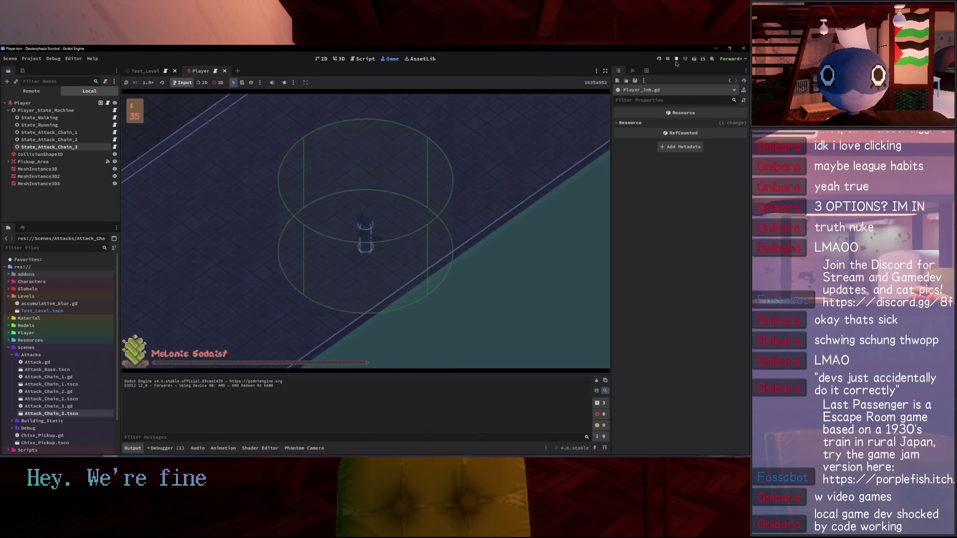
left_click(182, 103)
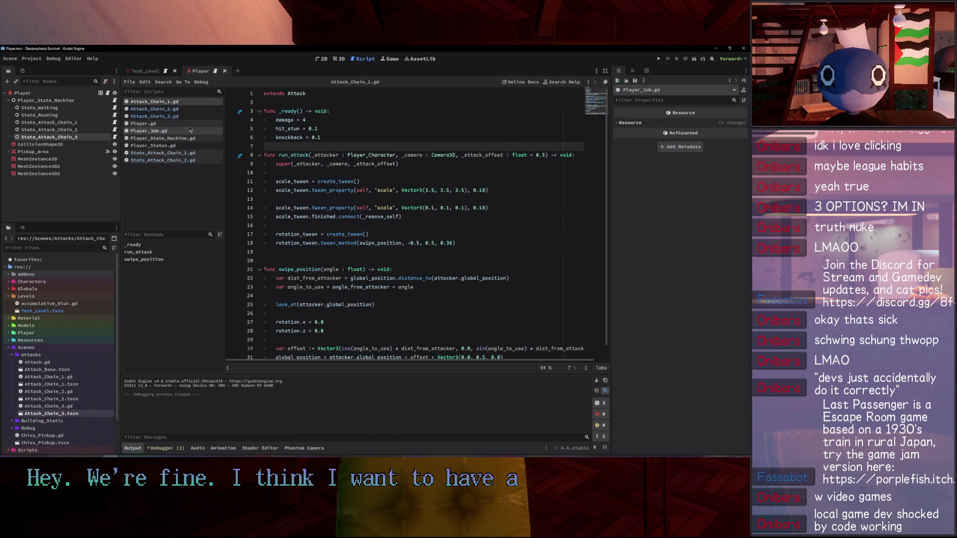
middle_click(187, 116)
middle_click(188, 109)
middle_click(188, 101)
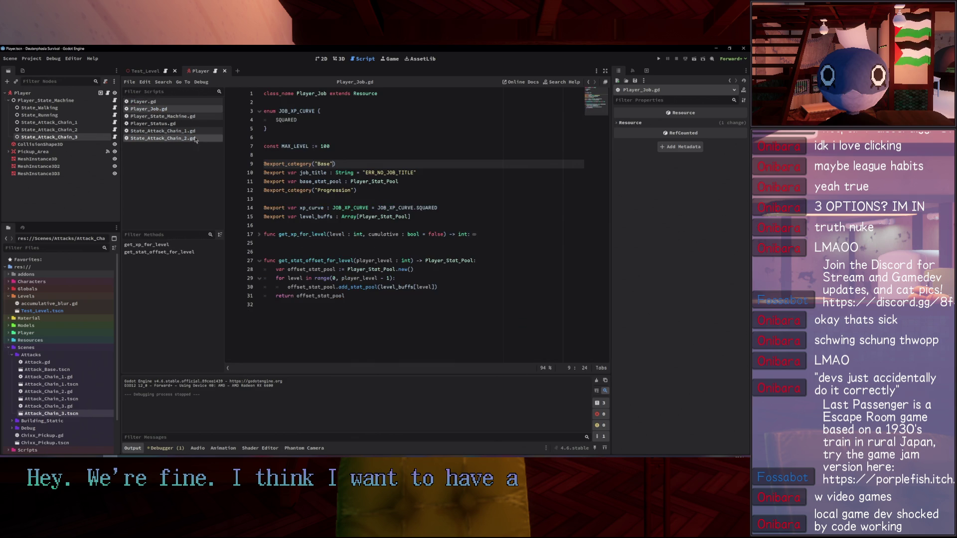
left_click(435, 122)
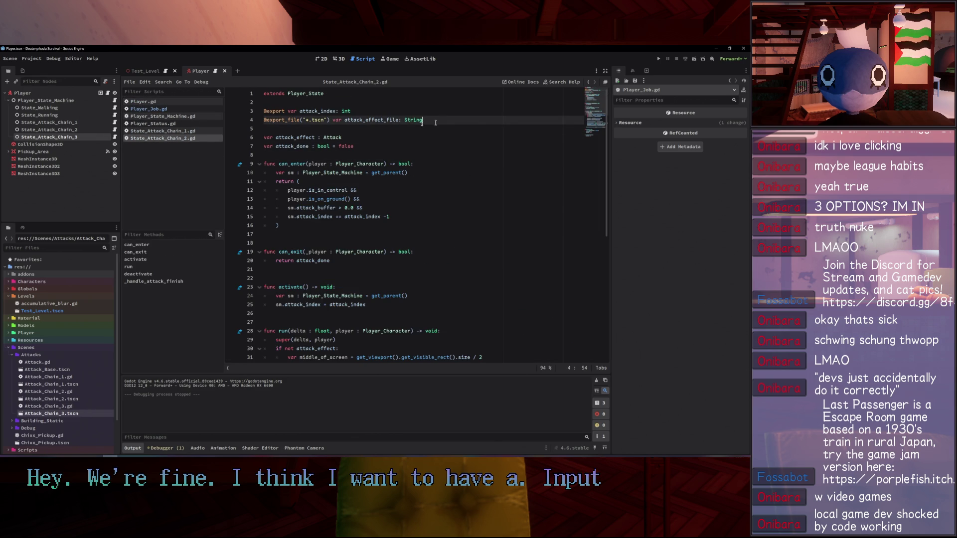
key("Return")
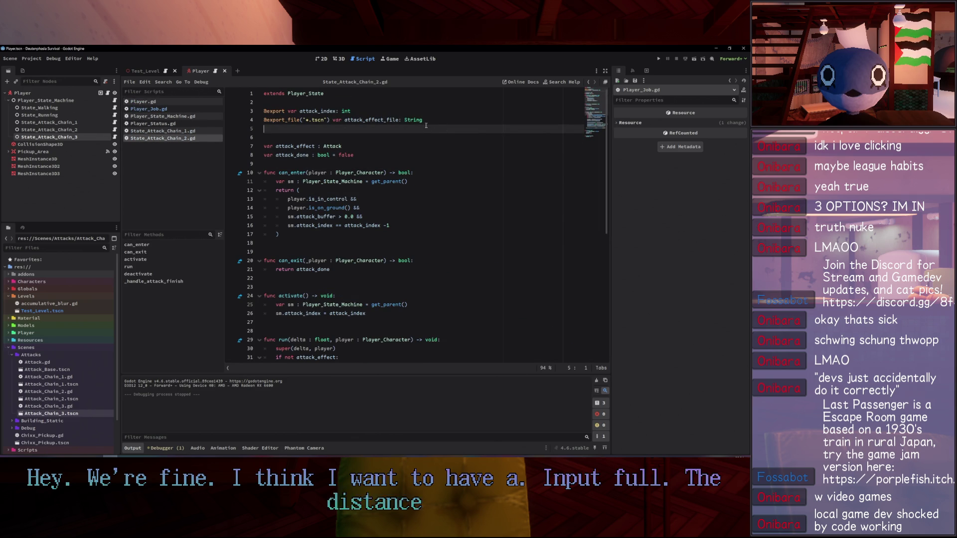
type("@exoirt var attack_ee")
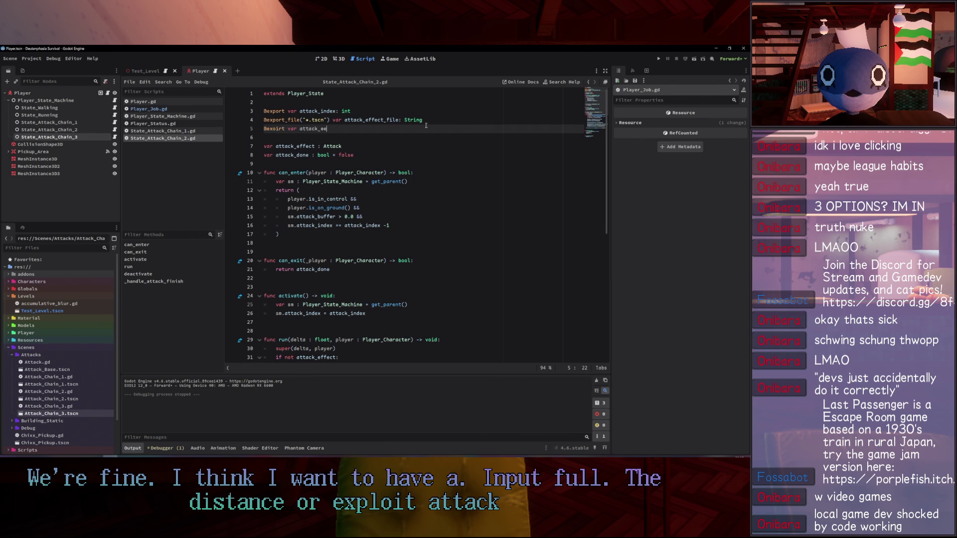
type("_distance :")
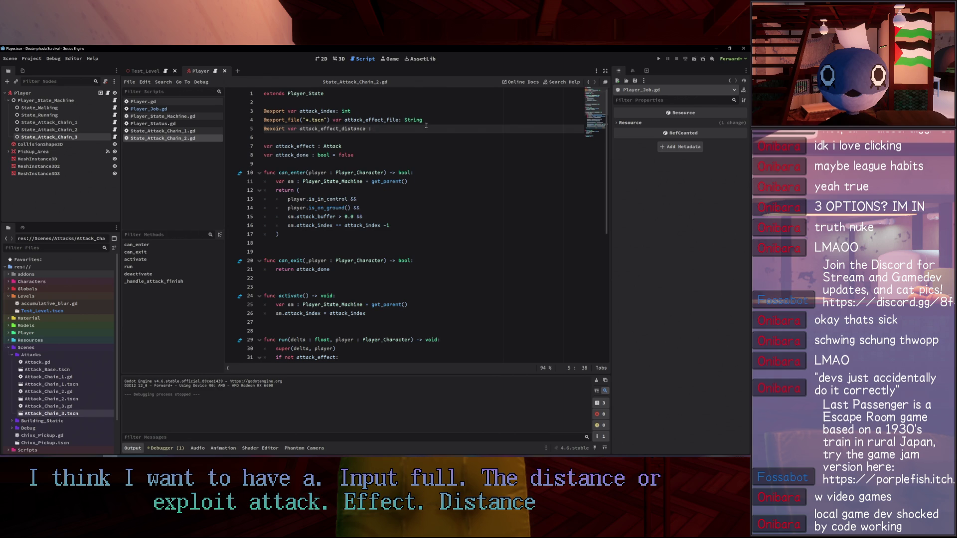
type(" float = 0.")
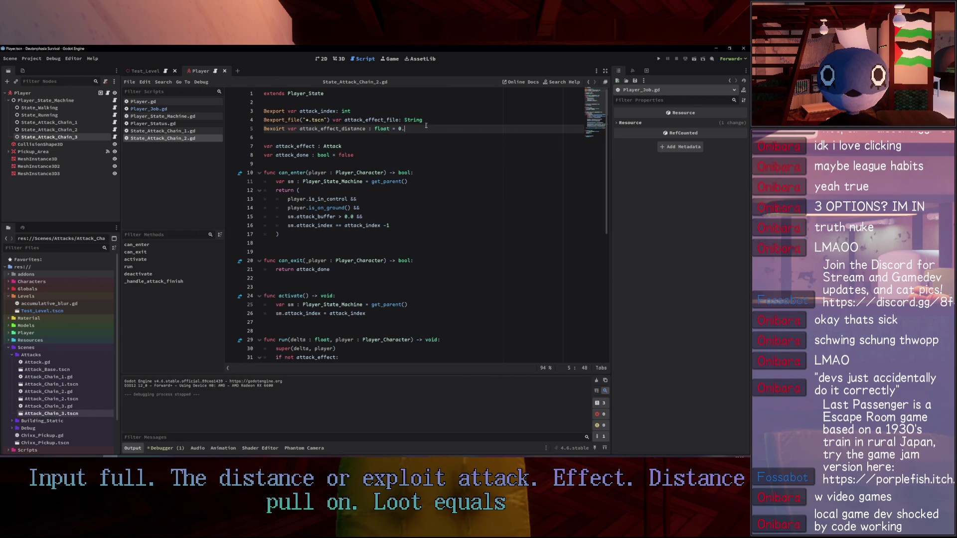
key("ctrl+s")
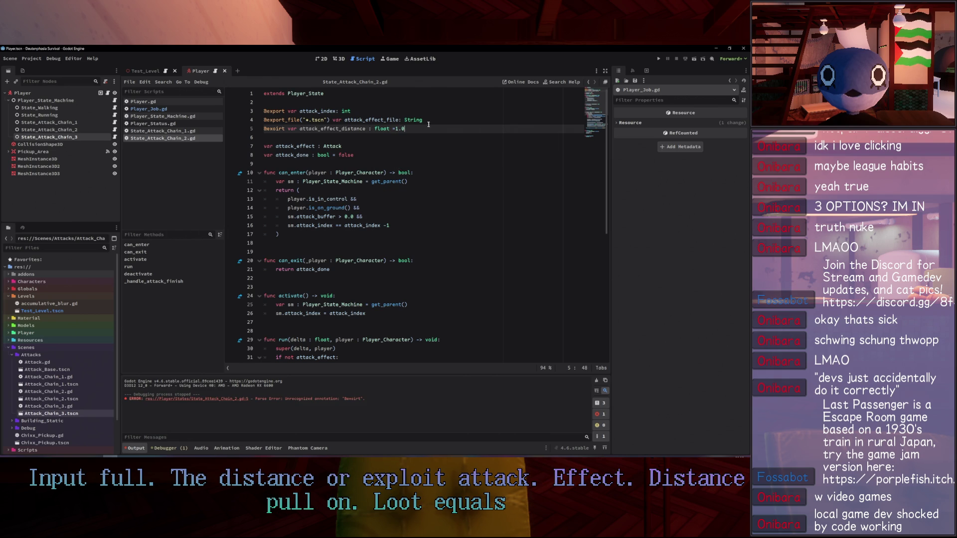
left_click(397, 129)
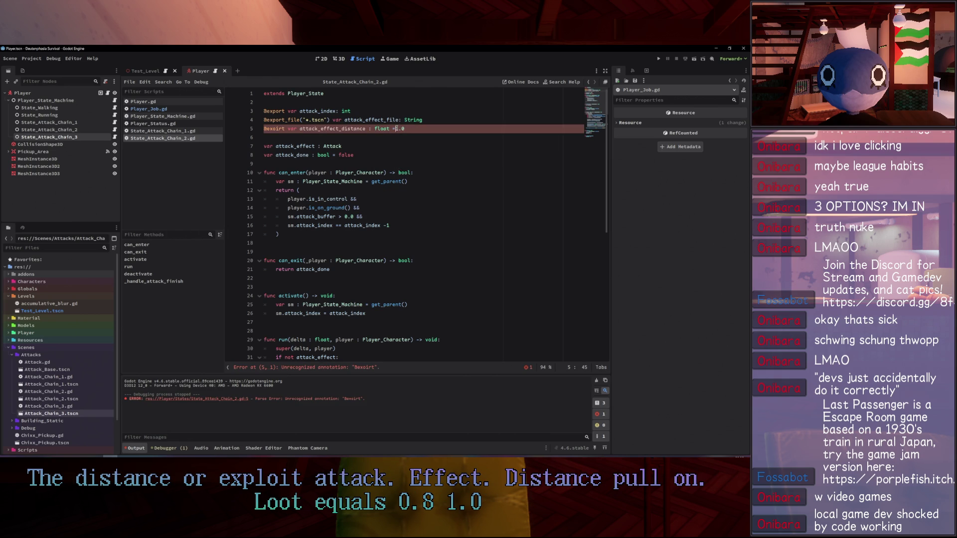
left_click(341, 140)
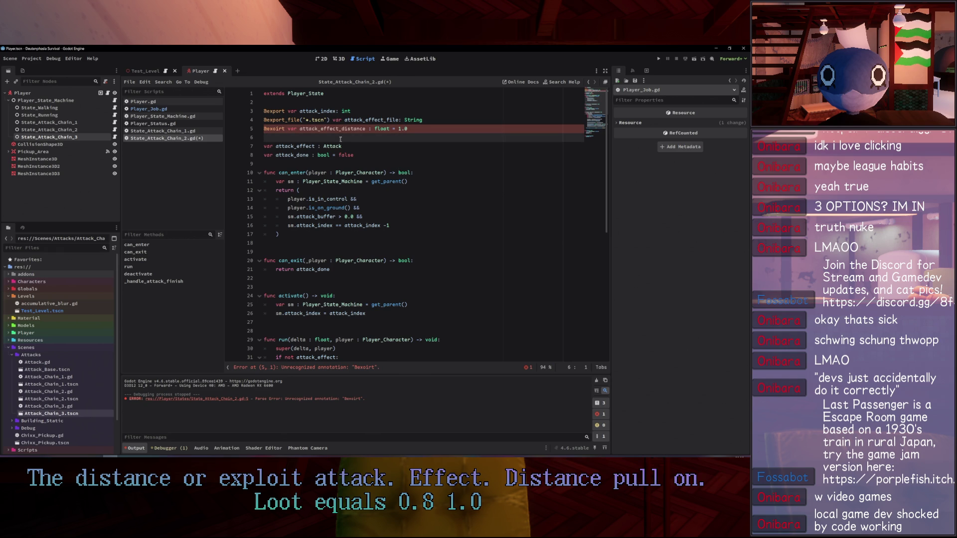
key("ctrl+s")
left_click(277, 130)
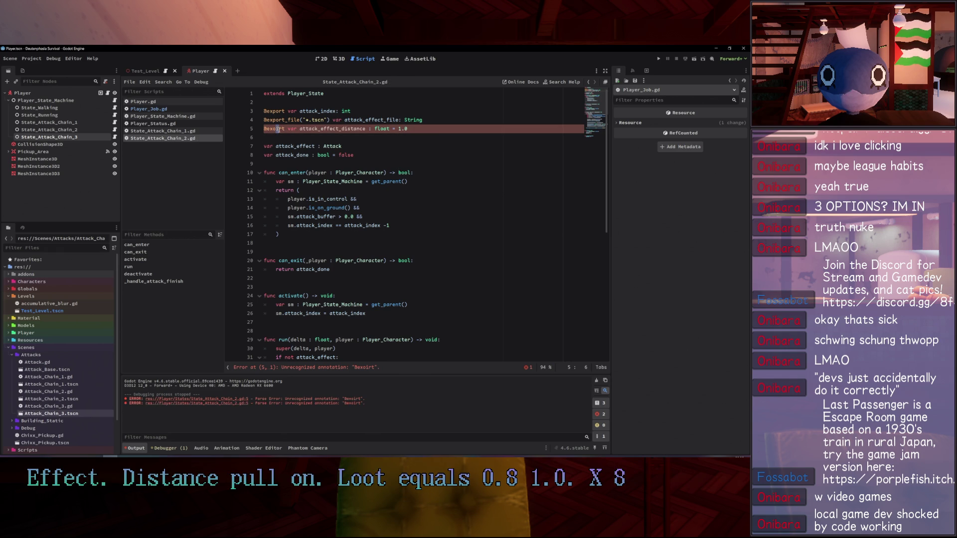
key("BackSpace")
key("BackSpace")
type("po")
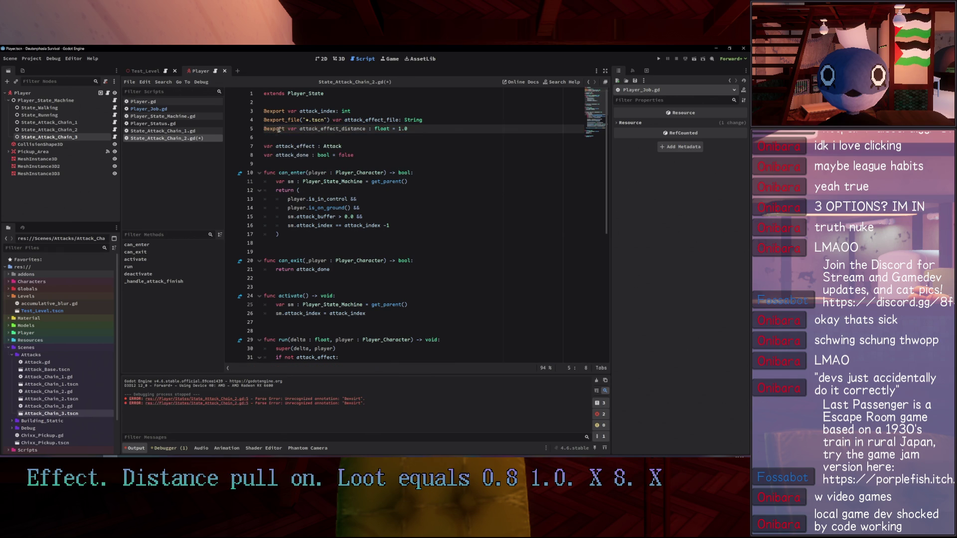
Replace both 3.0 x and z offsets on line 43 with attack_effect_distance.
double_click(321, 128)
scroll(464, 297, "down", 8)
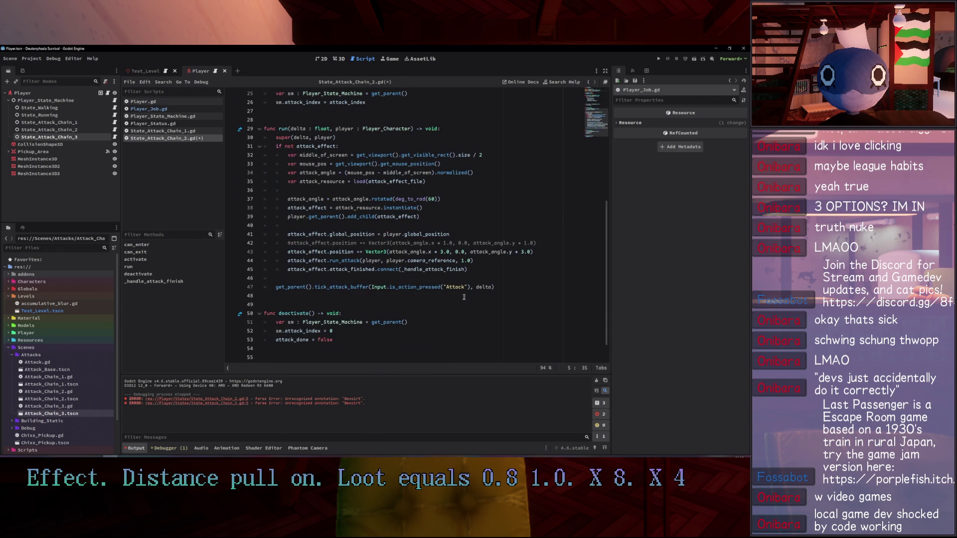
left_click(442, 252)
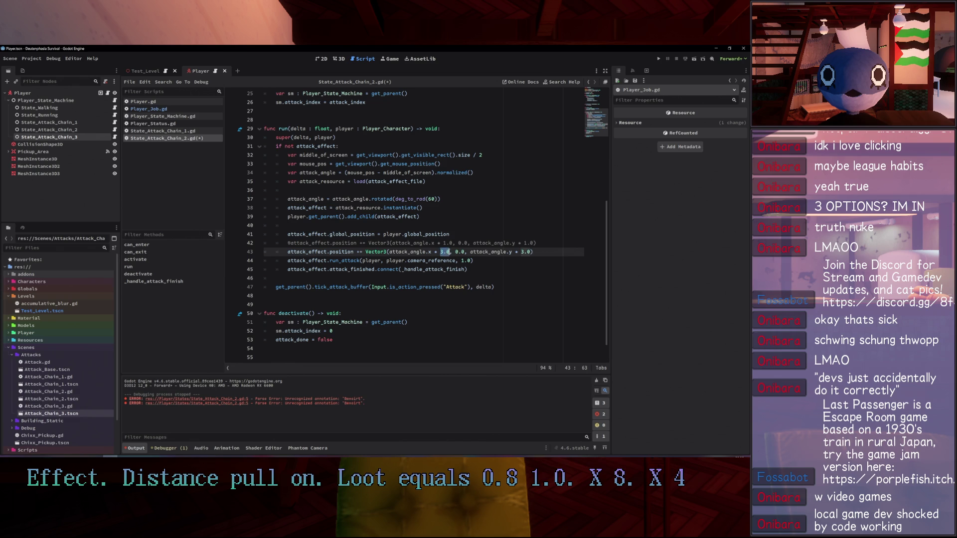
type("attack_effect_distance")
scroll(549, 234, "down", 1)
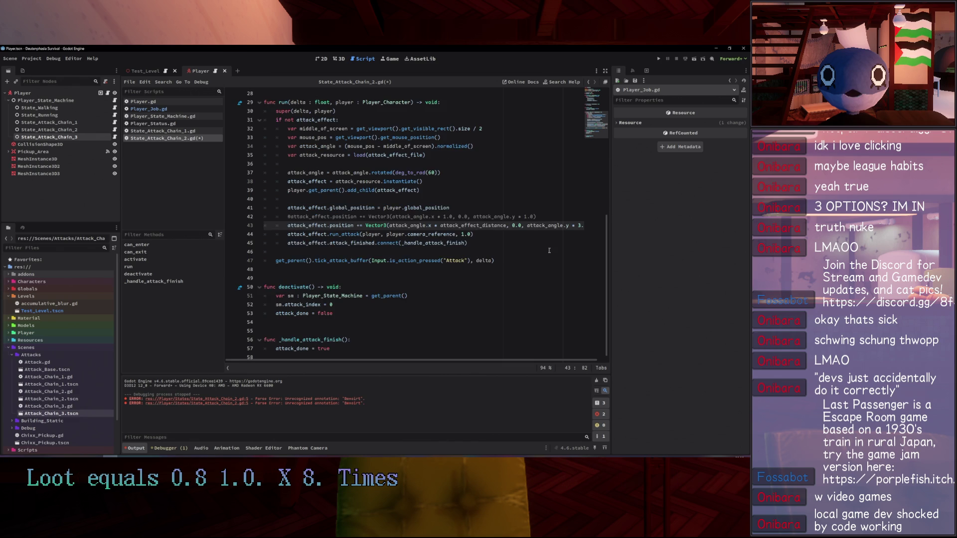
double_click(575, 225)
type("attack_effect_distance")
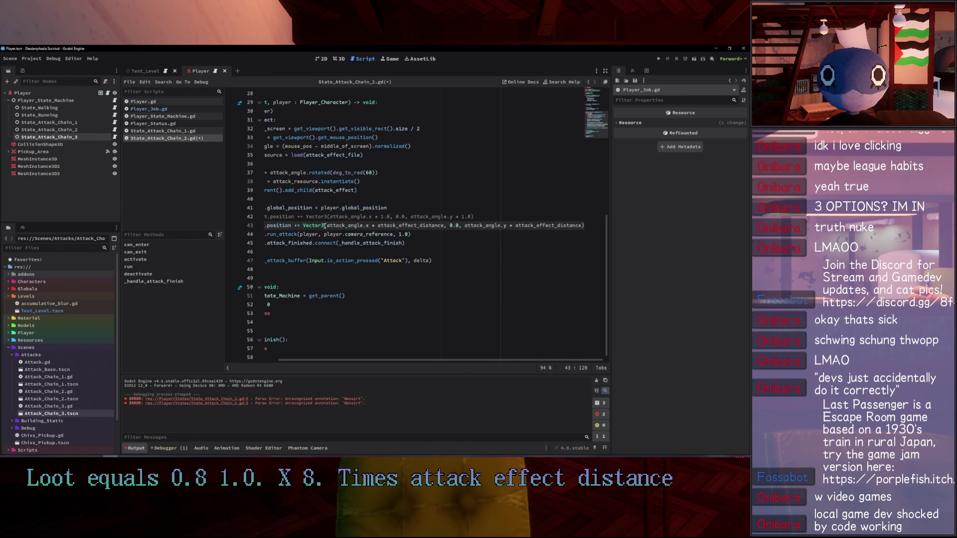
scroll(325, 226, "left", 3)
Delete the commented-out position line, save the script, and run the game.
left_click(548, 217)
key("ctrl+shift+k")
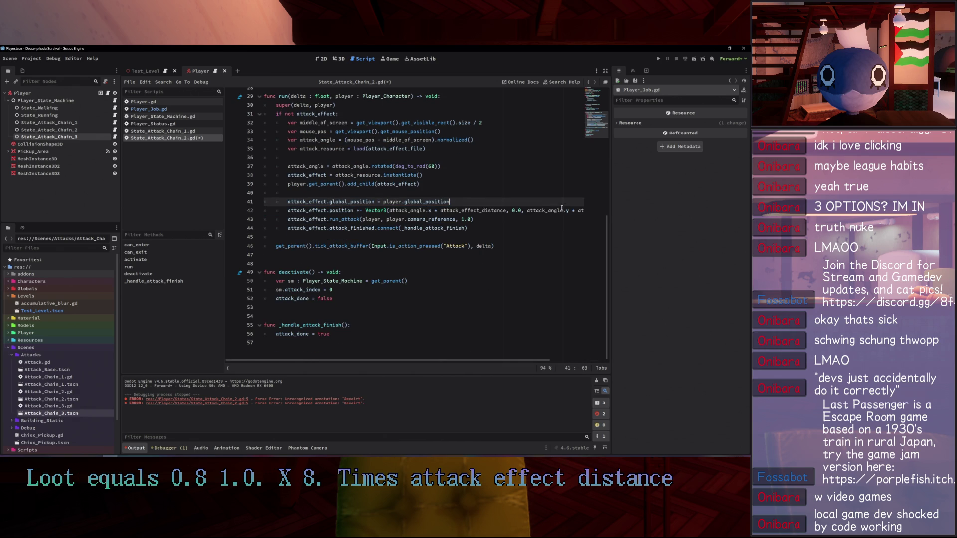
left_click(554, 160)
key("ctrl+s")
scroll(555, 163, "up", 6)
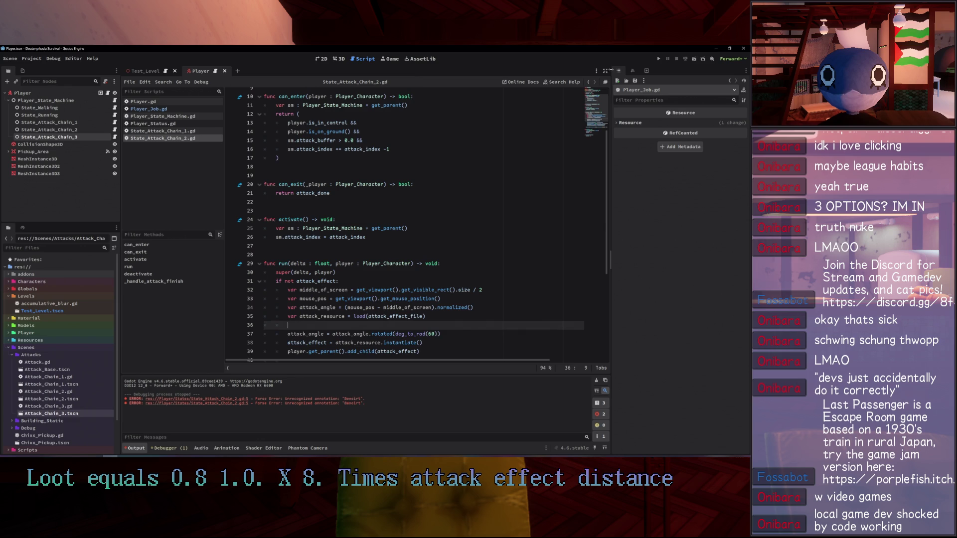
left_click(659, 59)
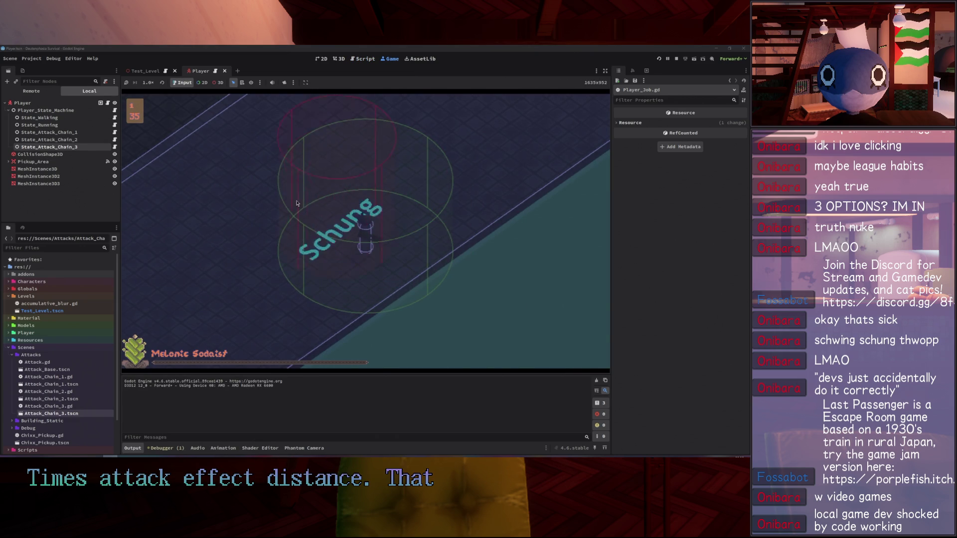
Set State_Attack_Chain_3's Attack Effect Distance to 10 and run the game to test it.
left_click(676, 59)
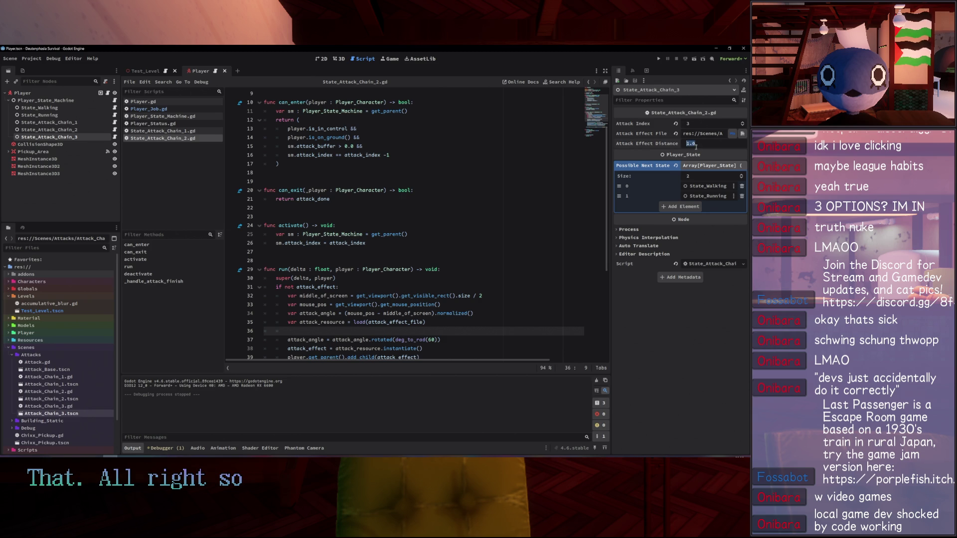
type("10")
key("Return")
left_click(659, 59)
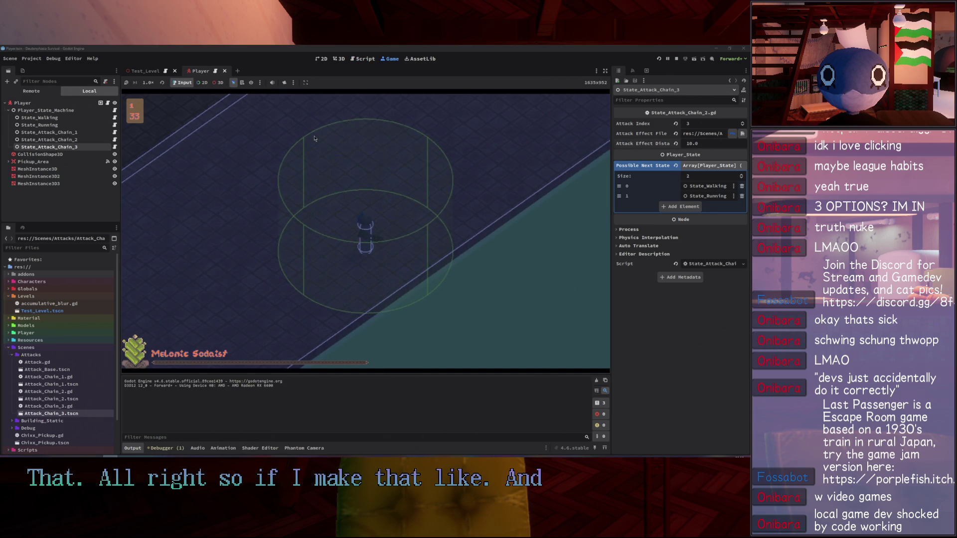
Change the effect distance to 6.0, rerun, and swing attacks to the upper right and upper left.
left_click(745, 48)
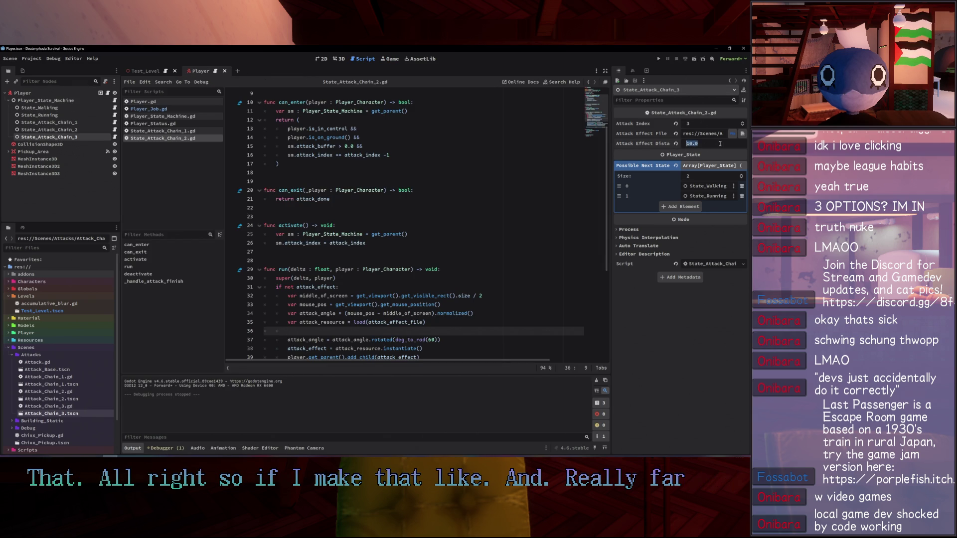
key("Return")
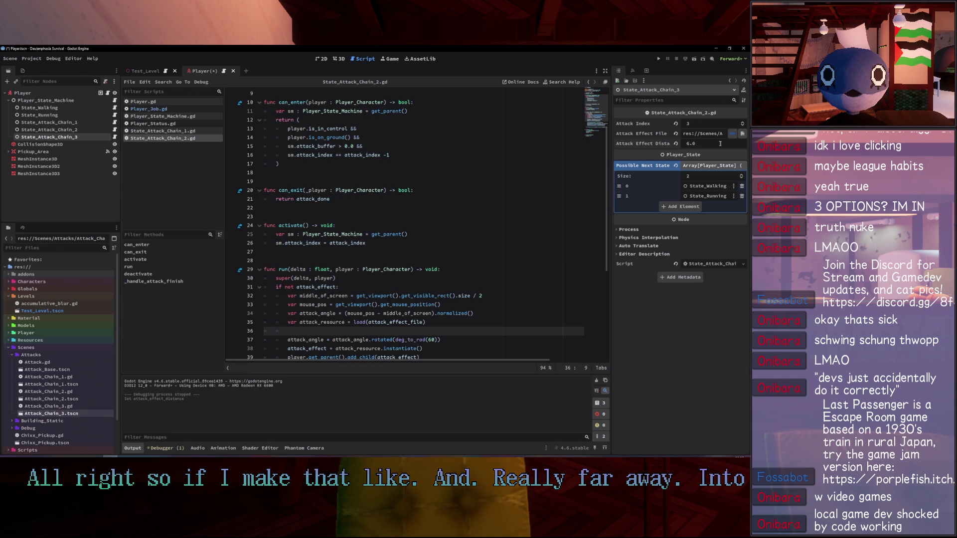
left_click(658, 59)
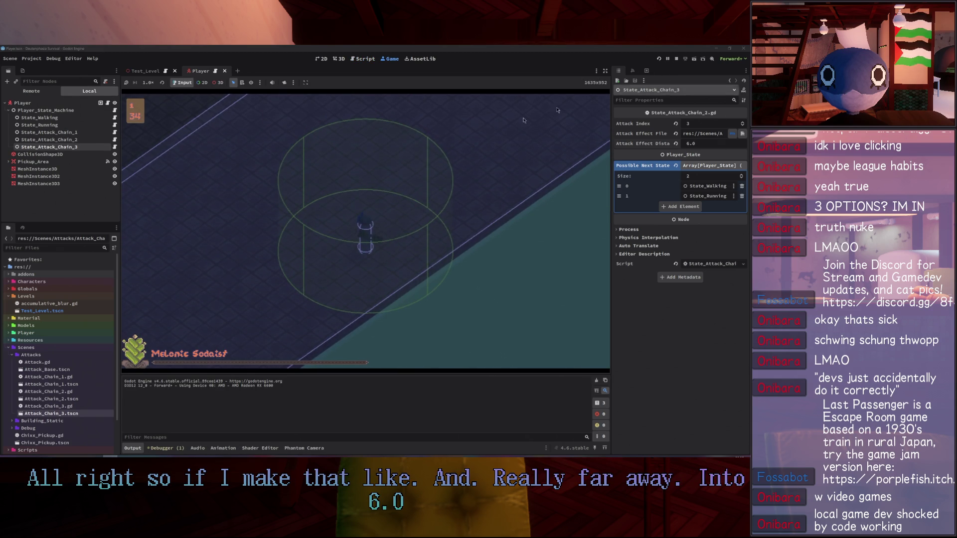
left_click(410, 145)
key("w")
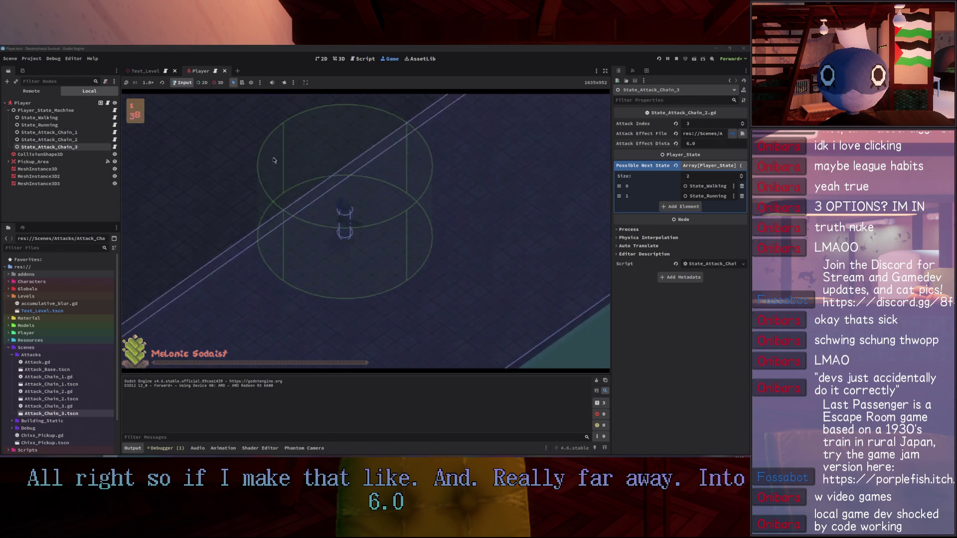
left_click(257, 153)
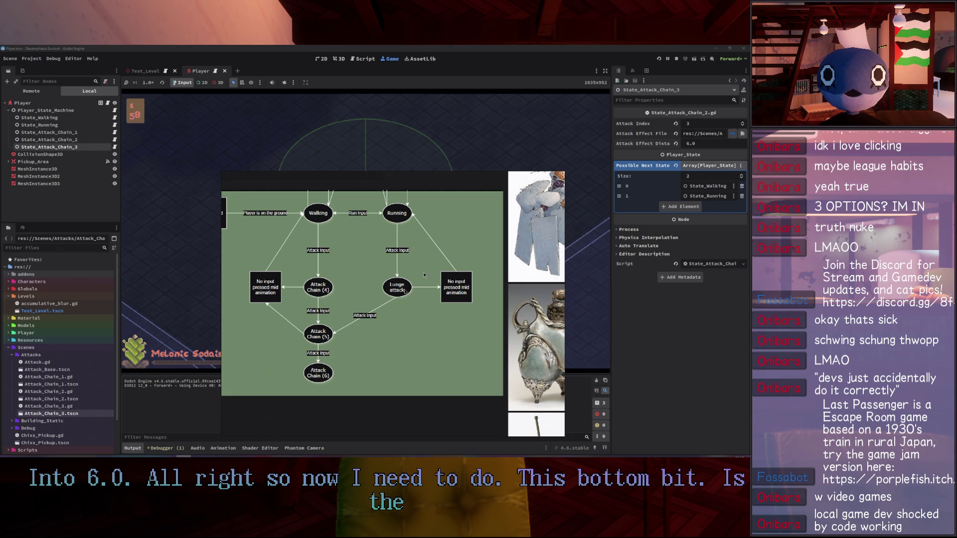
Minimize the PureRef General_Vibe board showing the state-machine diagram.
right_click(352, 287)
left_click(356, 249)
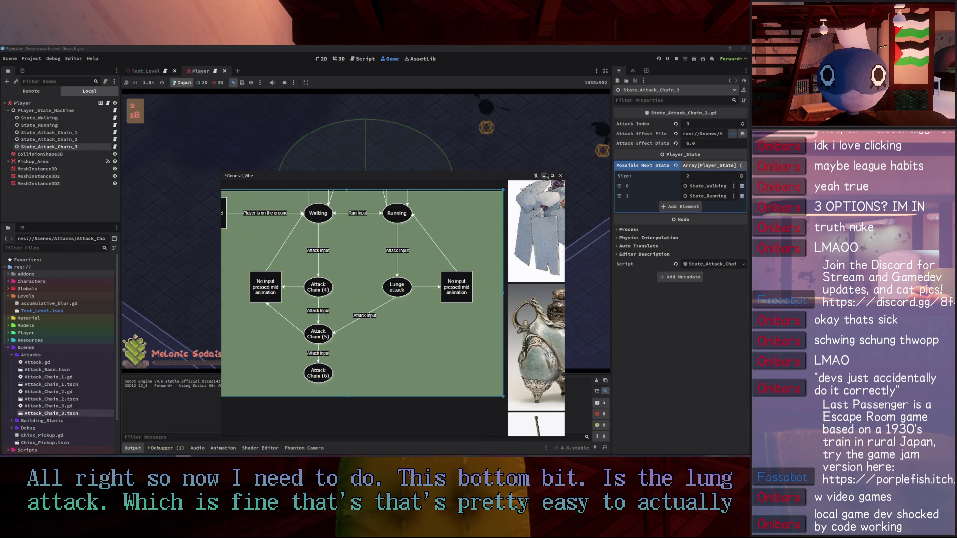
left_click(545, 176)
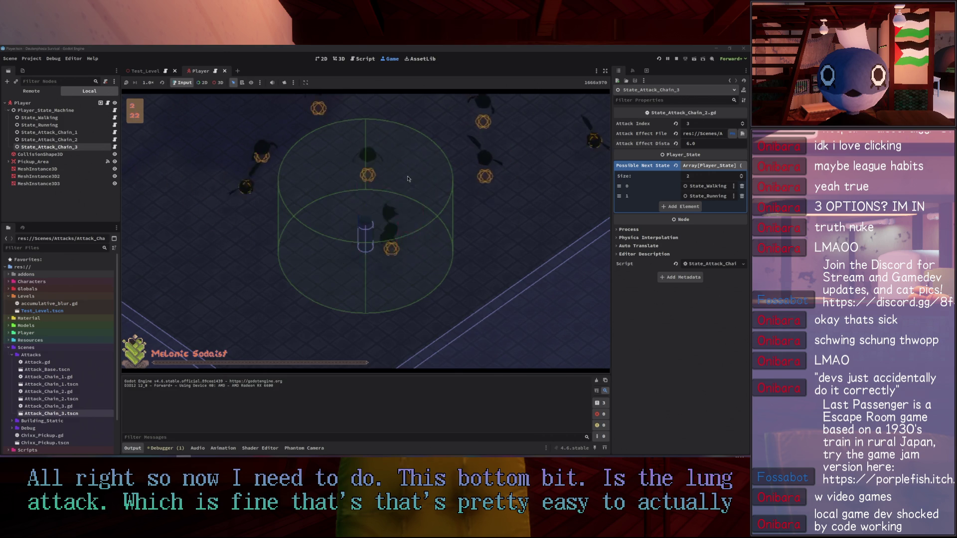
Walk the player down-left through the level, then stop the game.
key("s")
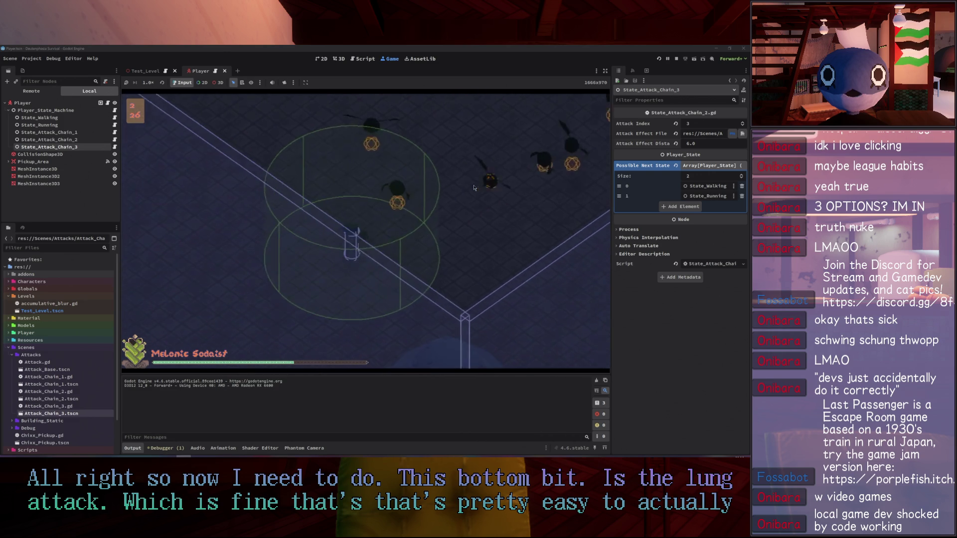
key("s")
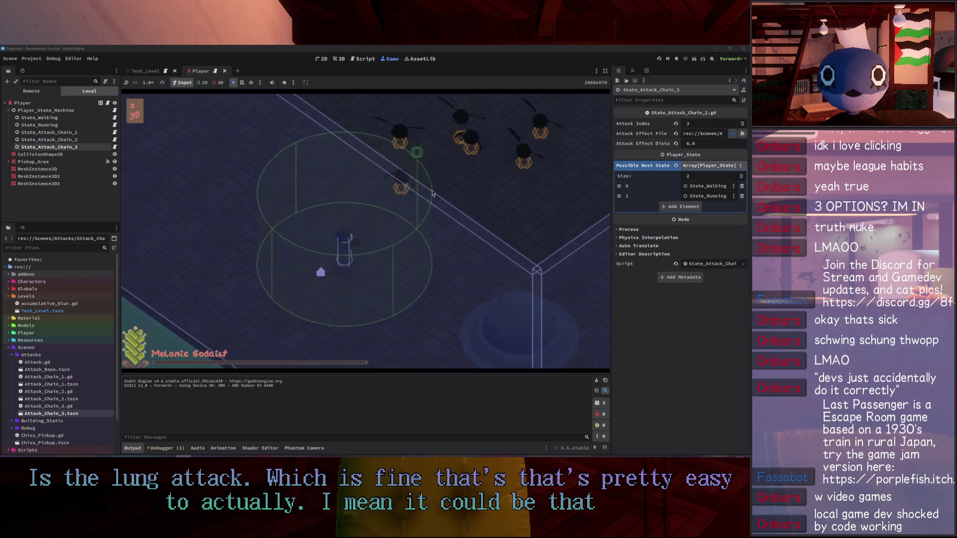
key("s")
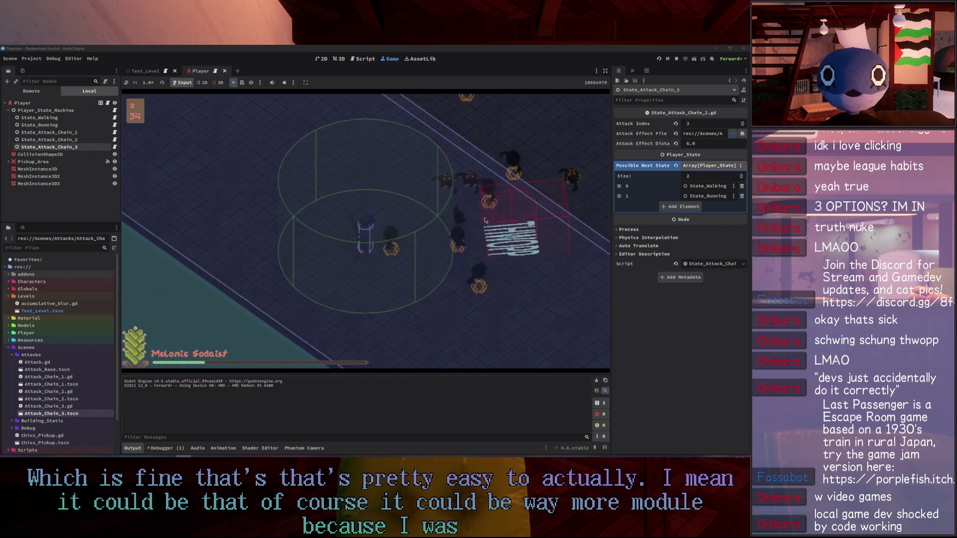
key("s")
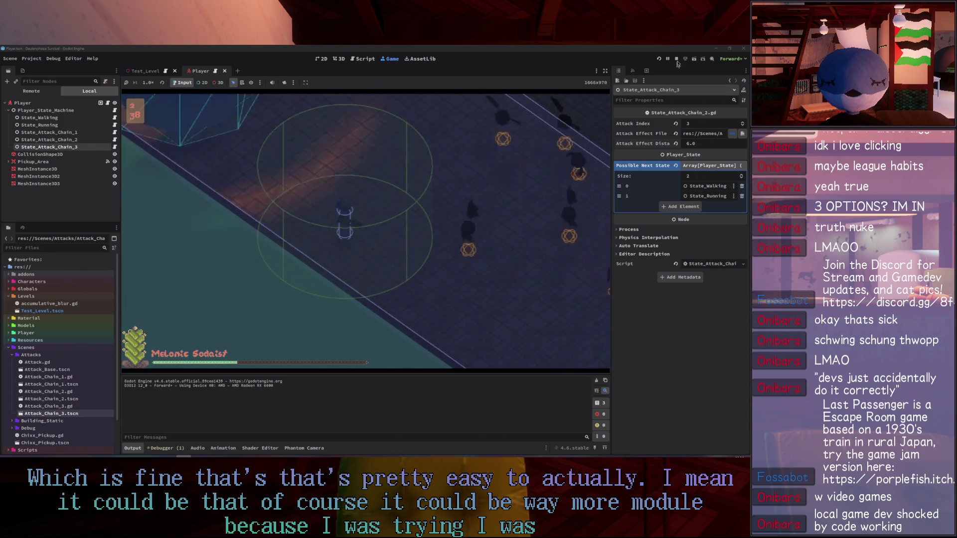
left_click(677, 60)
Undo the stray 'W' on line 36, set Attack Effect Distance to 3.0, and test-run the game.
type("W")
left_click(348, 190)
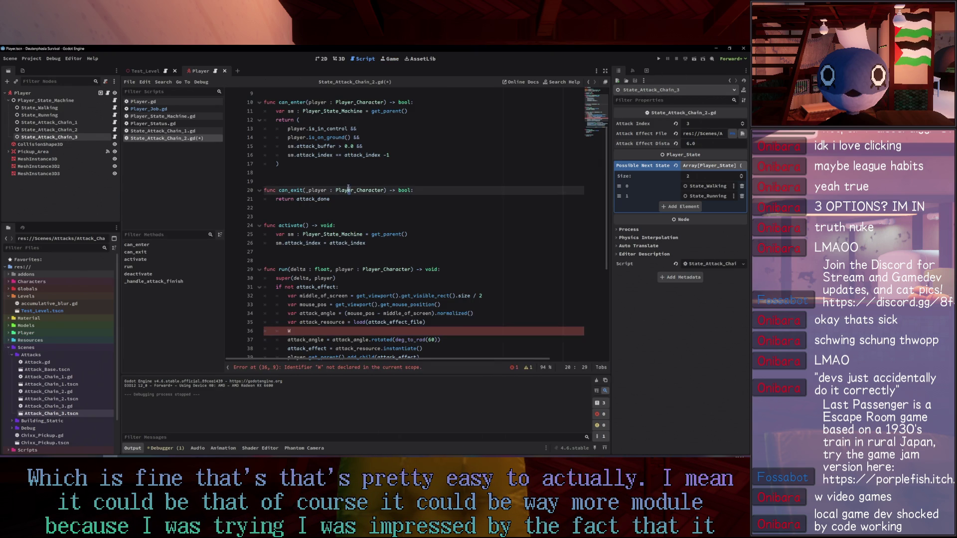
key("ctrl+z")
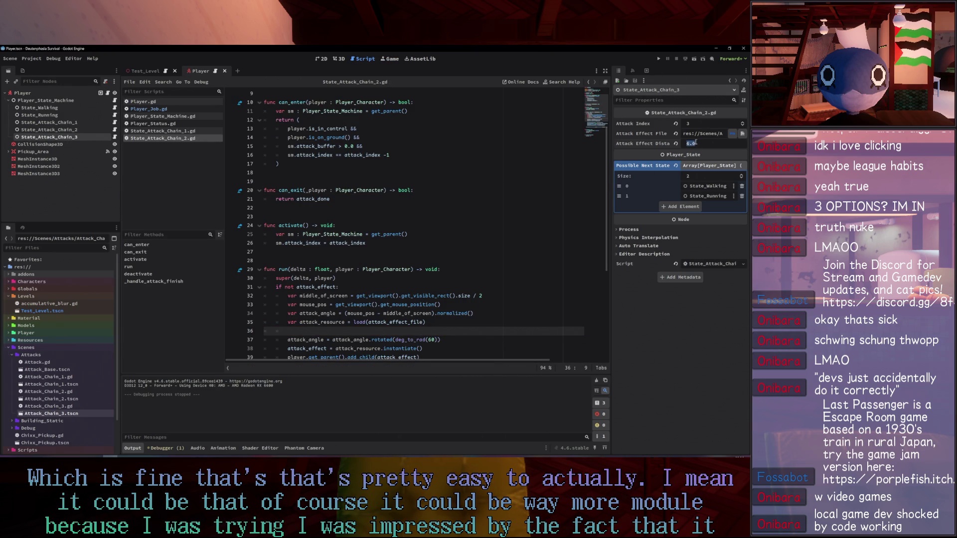
type("3")
key("Return")
key("F5")
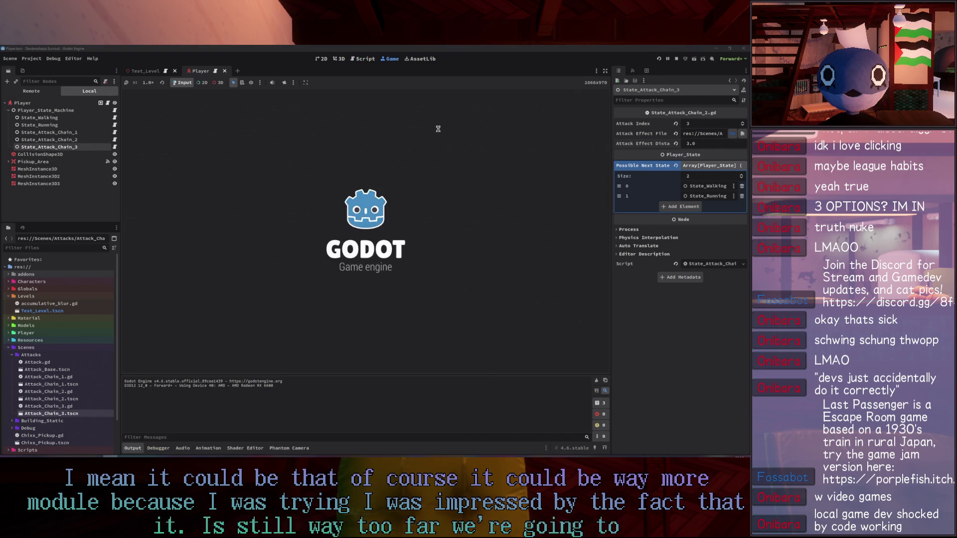
left_click(677, 59)
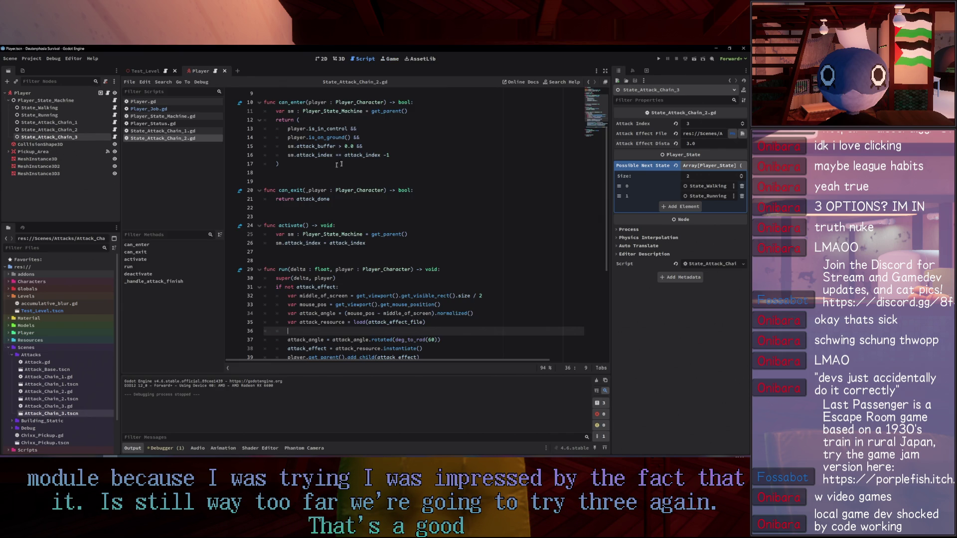
Open the State_Attack_Chain_1.gd script.
left_click(402, 190)
left_click(463, 232)
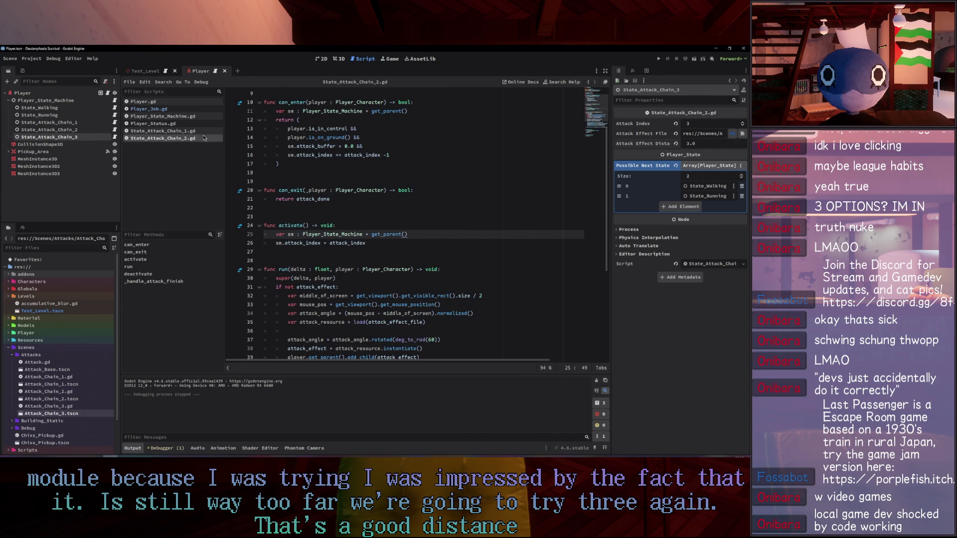
left_click(203, 131)
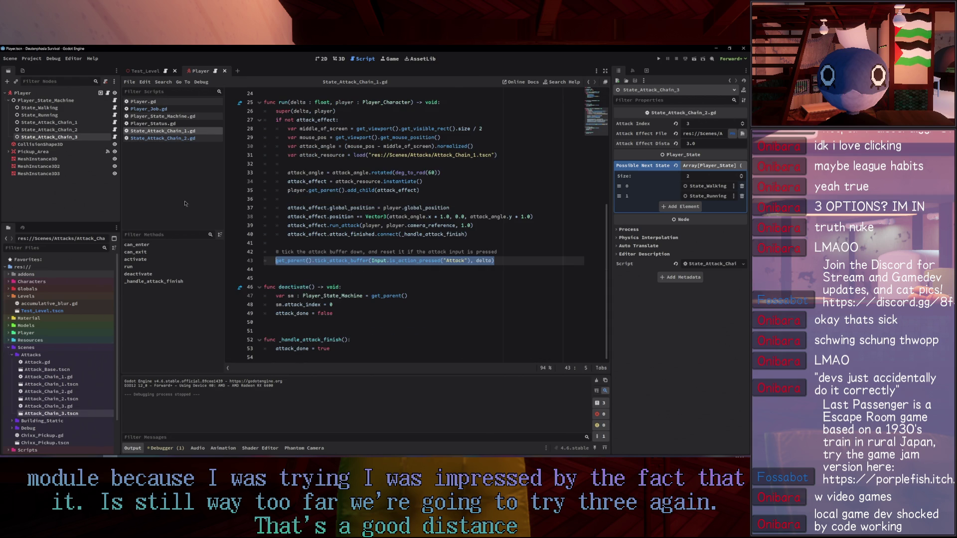
Open Attack_Chain_1.gd and Attack_Chain_2.gd from the project files, closing Attack_Chain_3.gd.
left_click(53, 378)
double_click(52, 378)
double_click(49, 392)
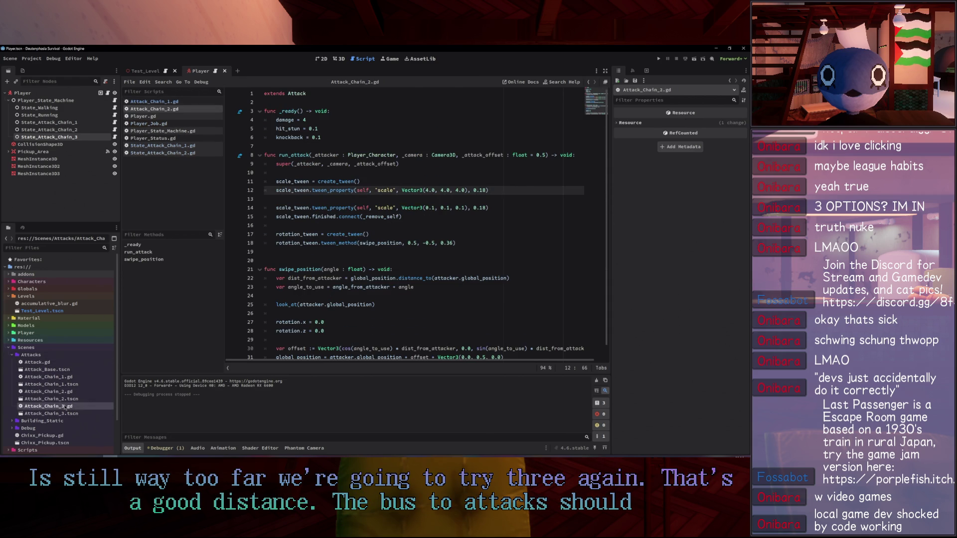
double_click(49, 406)
left_click(155, 101)
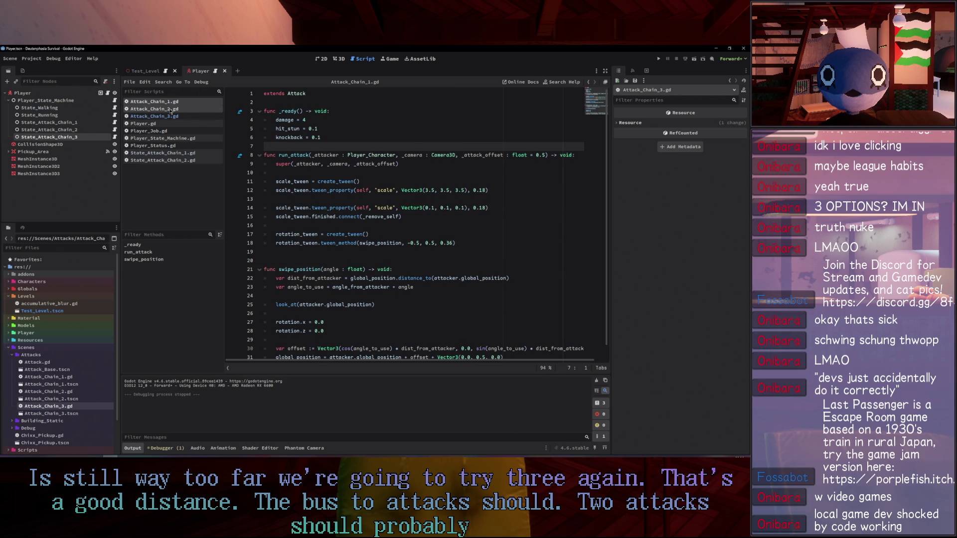
scroll(416, 226, "down", 1)
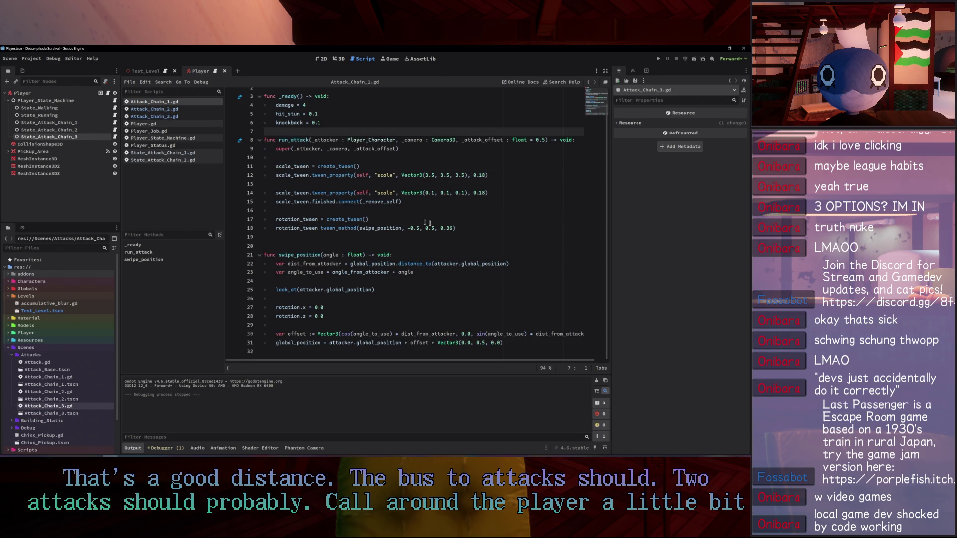
middle_click(160, 116)
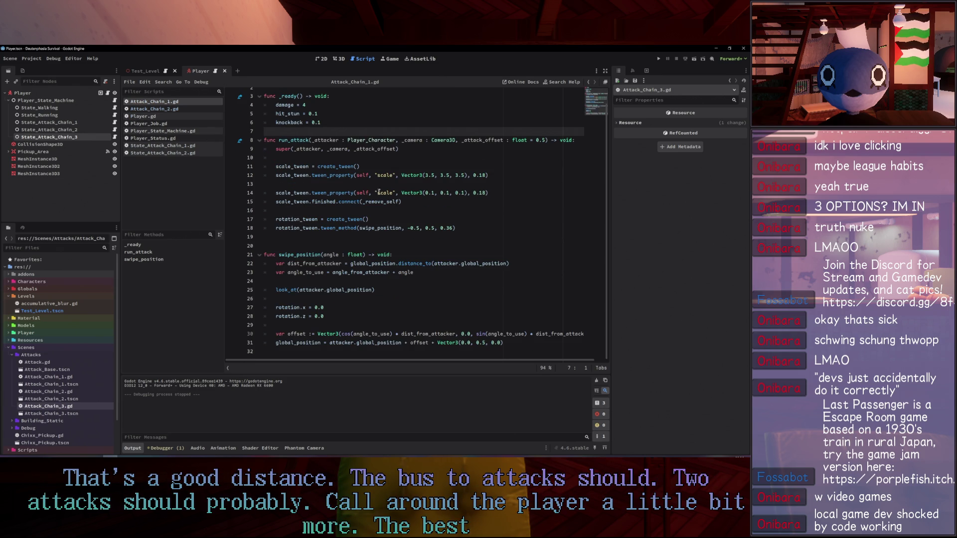
Make line 18 swing from -1.5 to 1.5 in Attack_Chain_1 and 1.5 to -1.5 in Attack_Chain_2, then run.
left_click(414, 228)
key("BackSpace")
type("1")
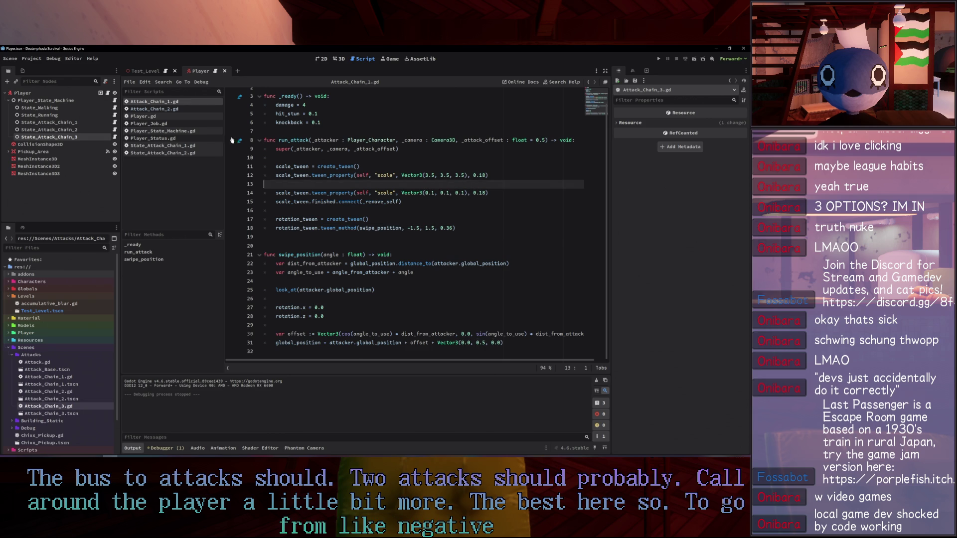
left_click(155, 109)
left_click(408, 243)
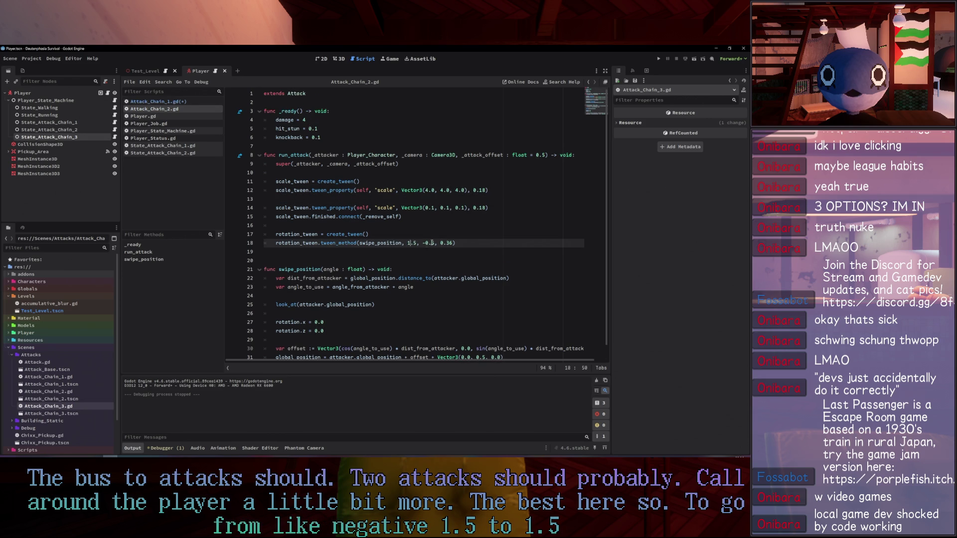
left_click(425, 243)
left_click(452, 211)
key("F5")
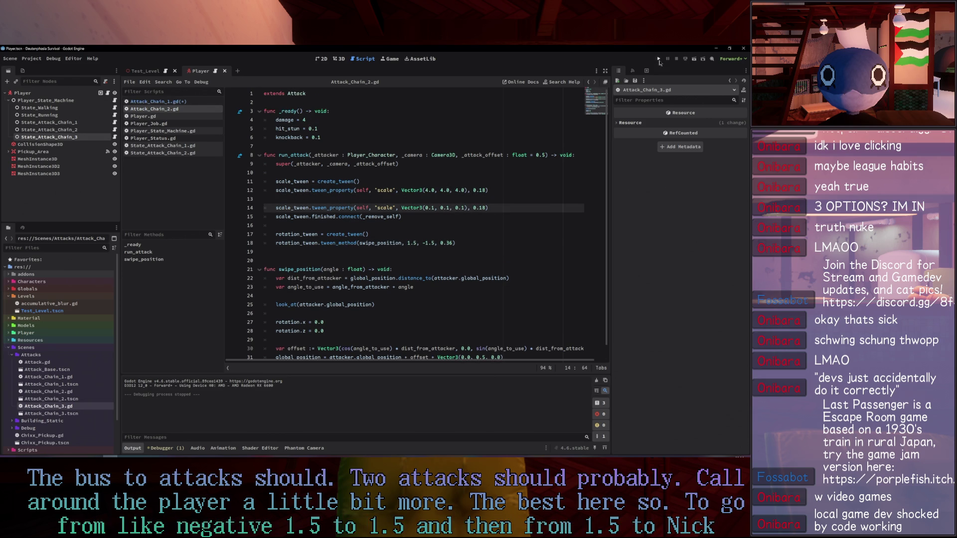
left_click(432, 162)
Swing several rounds of chained attacks while moving up-right in the running game.
left_click(432, 162)
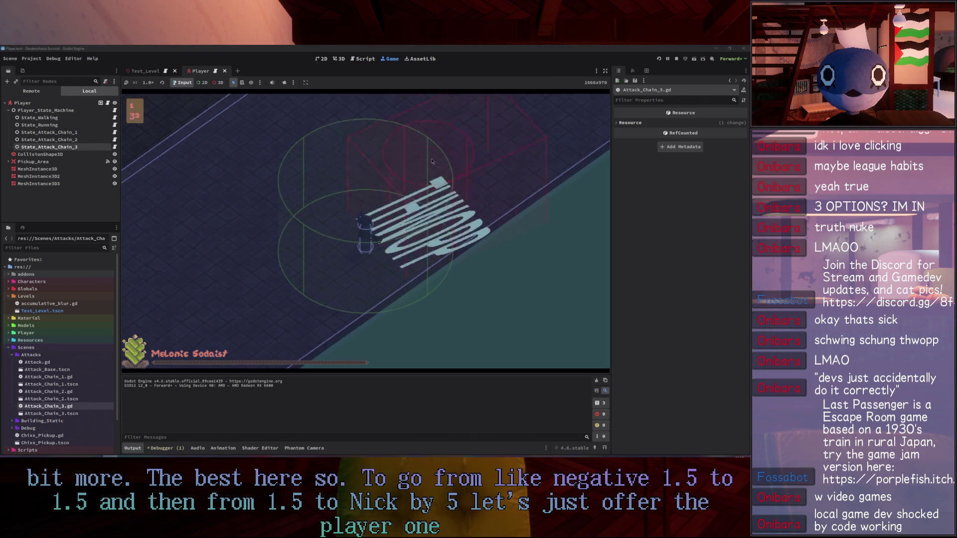
left_click(327, 162)
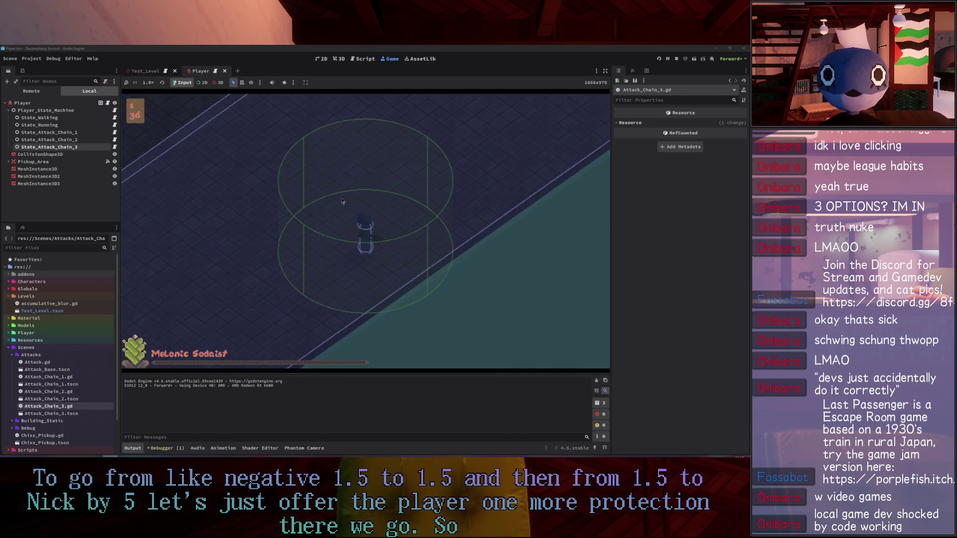
left_click(331, 174)
left_click(334, 182)
left_click(338, 192)
left_click(344, 197)
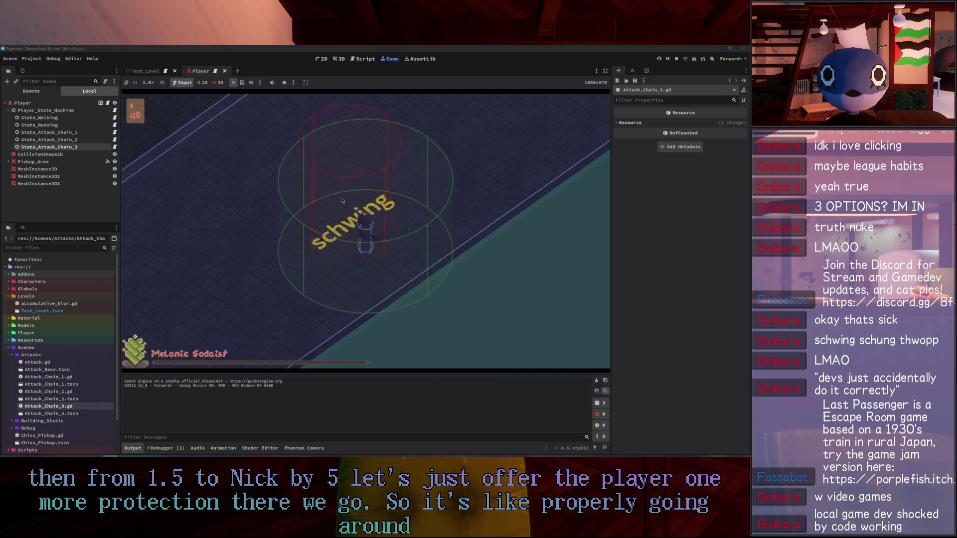
left_click(352, 187)
left_click(359, 177)
left_click(365, 170)
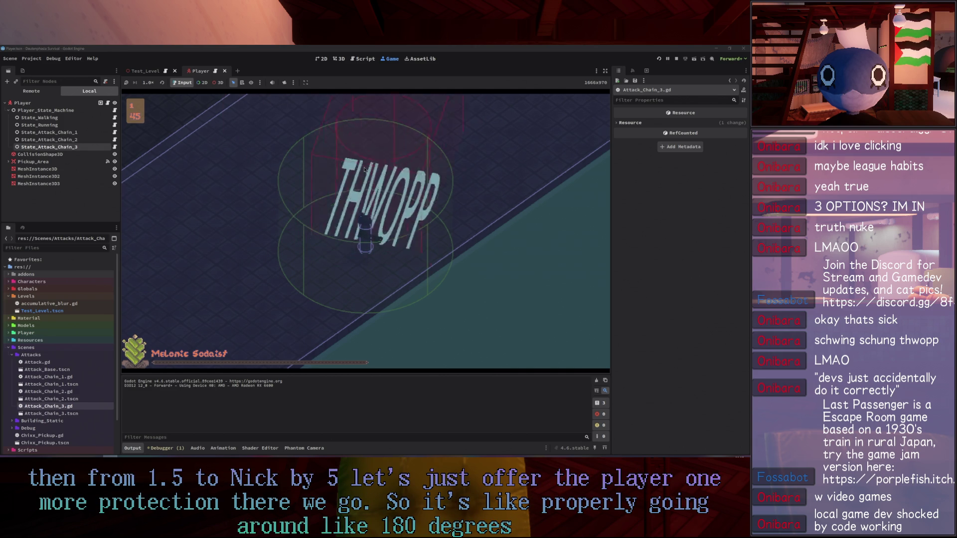
left_click(366, 170)
left_click(366, 170)
left_click(530, 101)
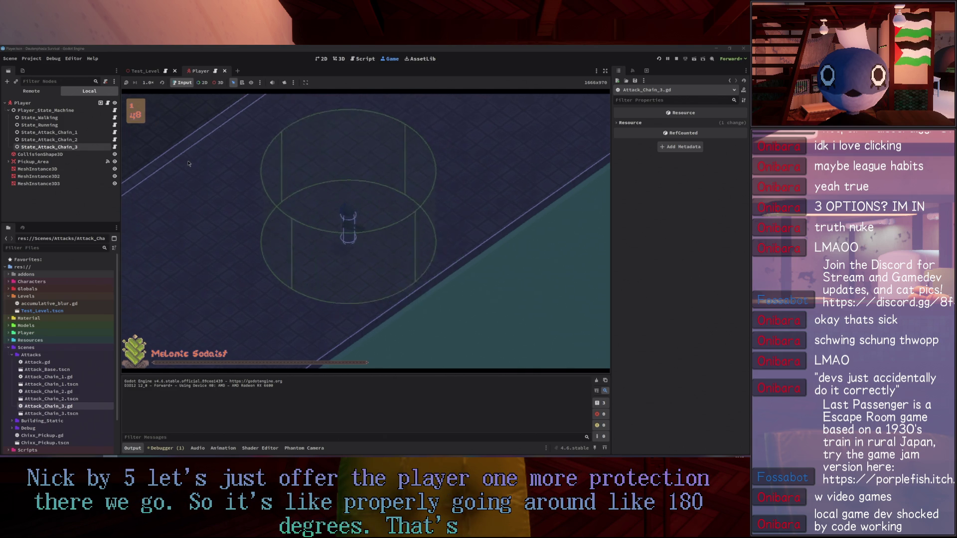
Turn off Visible Collision Shapes in the Debug menu and keep attacking and walking.
left_click(54, 58)
left_click(101, 86)
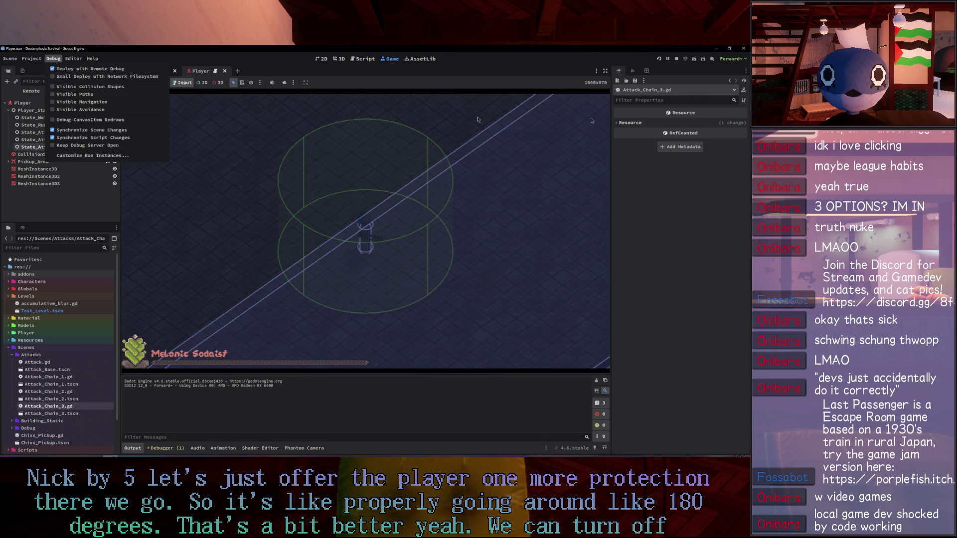
left_click(659, 58)
left_click(414, 162)
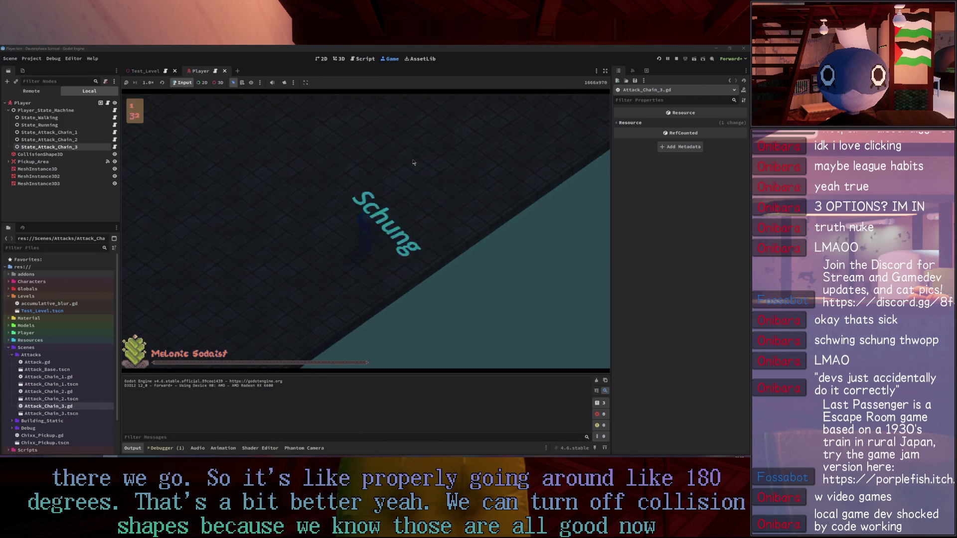
key("w")
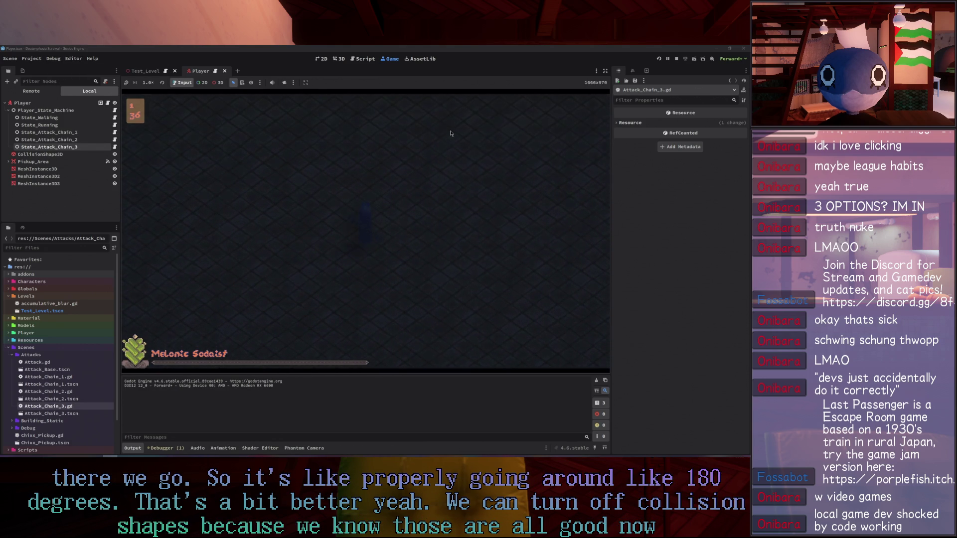
Walk the player around the arena while attacking, then pause and stop the game with F8.
key("d")
key("w")
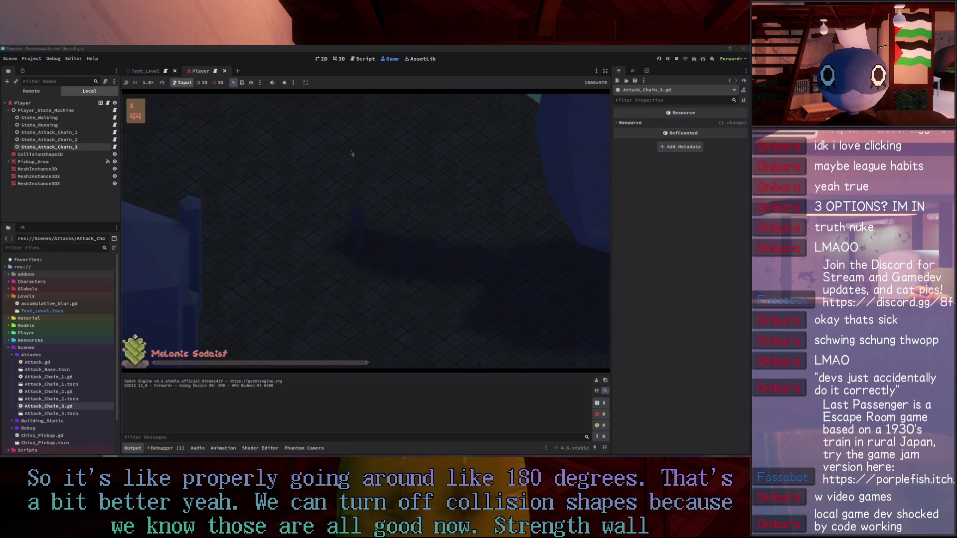
left_click(351, 154)
key("w")
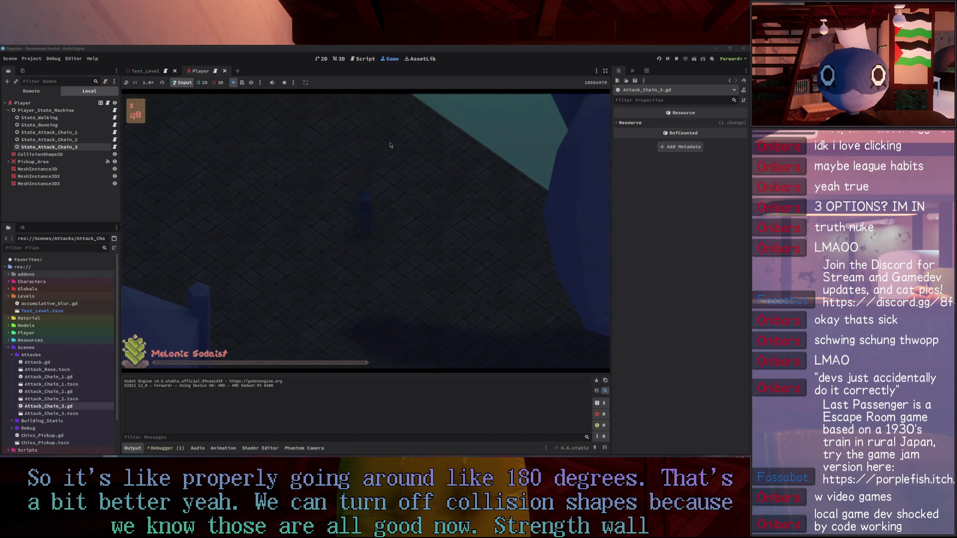
key("a")
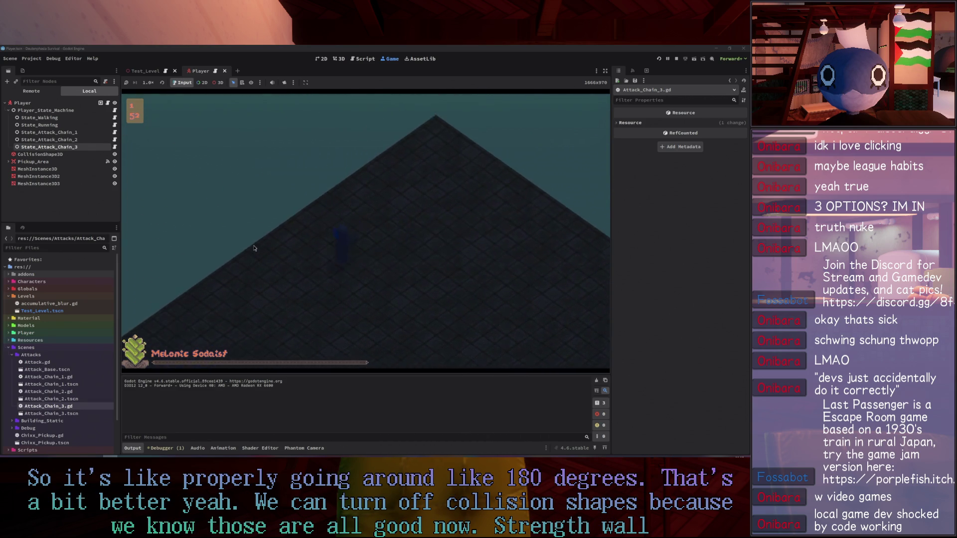
key("s")
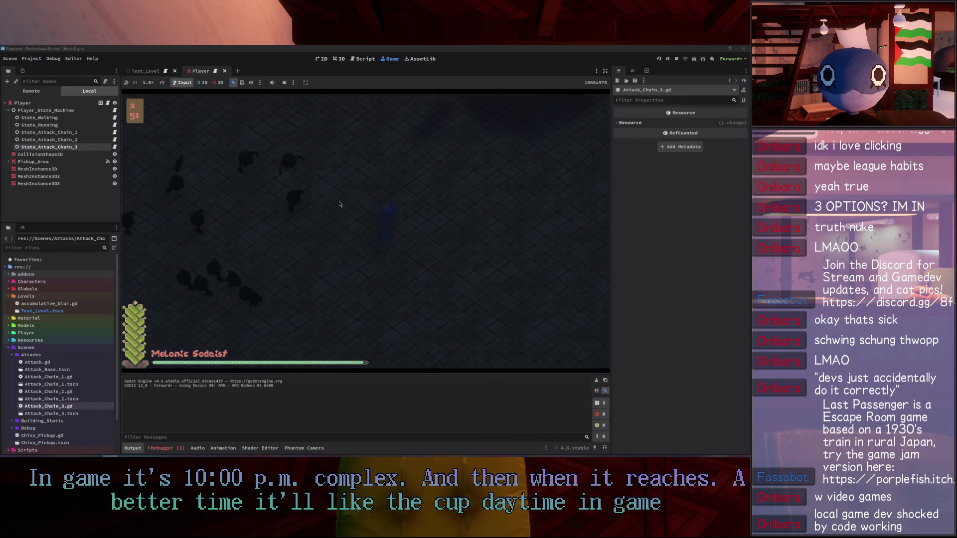
key("Escape")
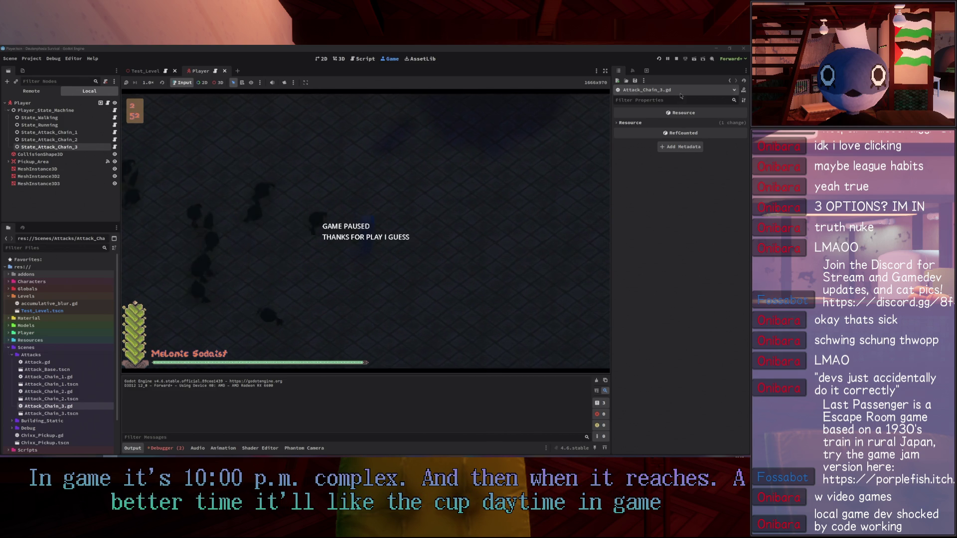
key("F8")
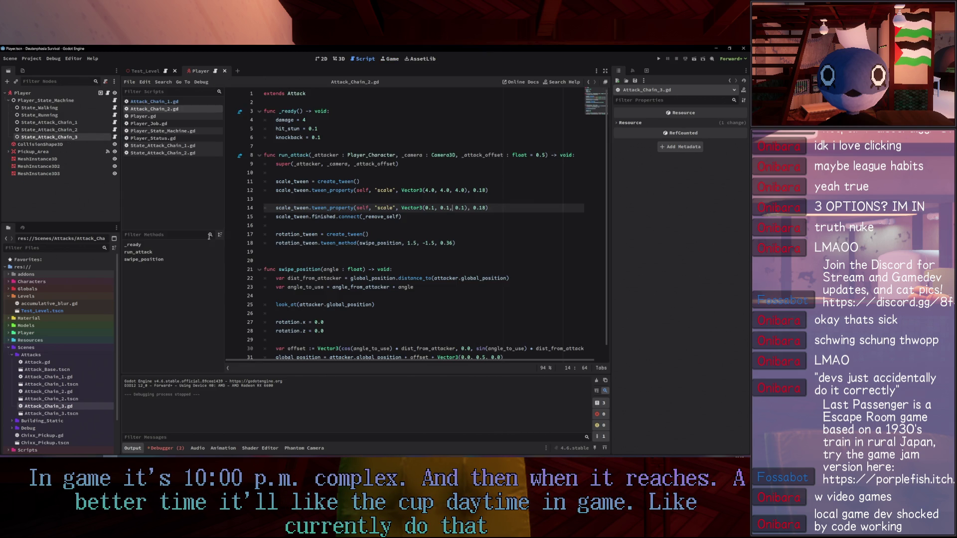
Close the Player scene and view Test_Level in the 3D editor.
left_click(225, 71)
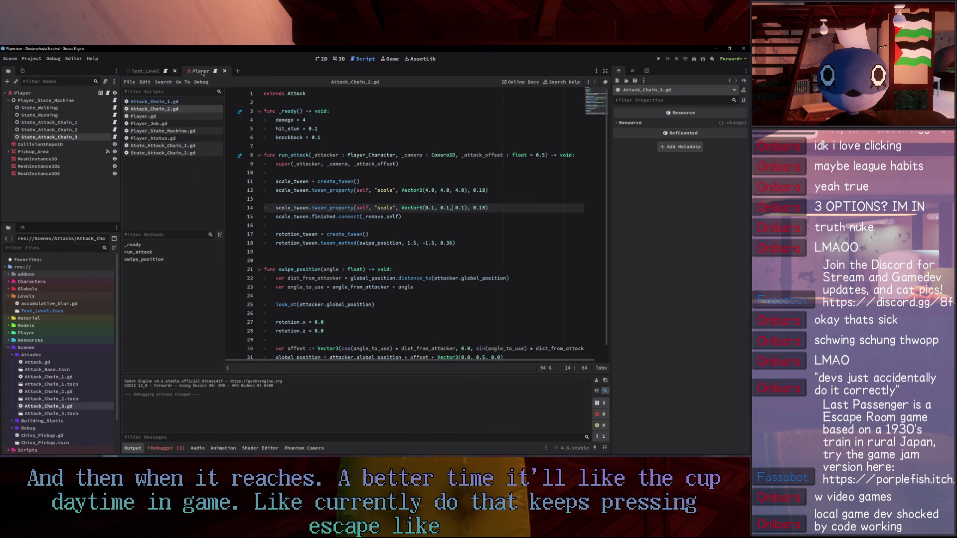
left_click(336, 59)
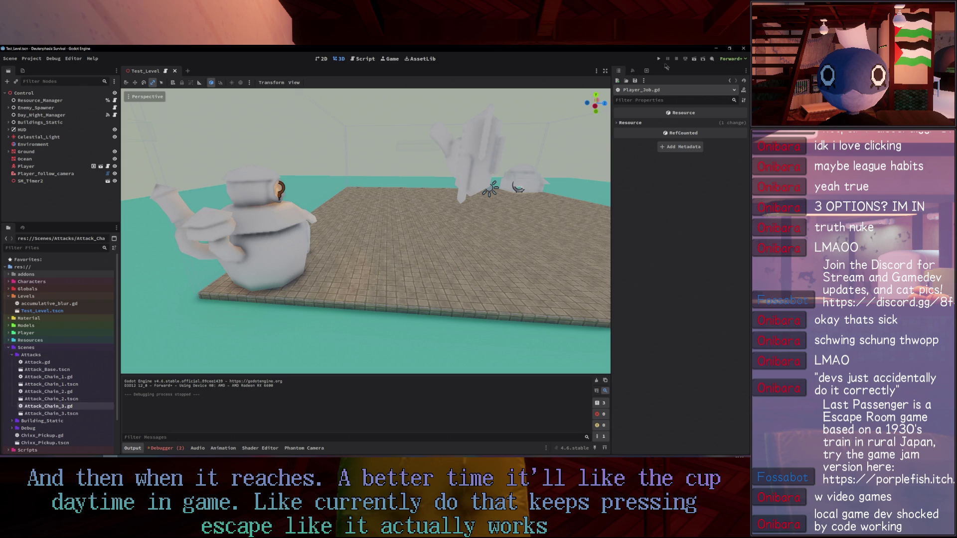
scroll(336, 185, "down", 5)
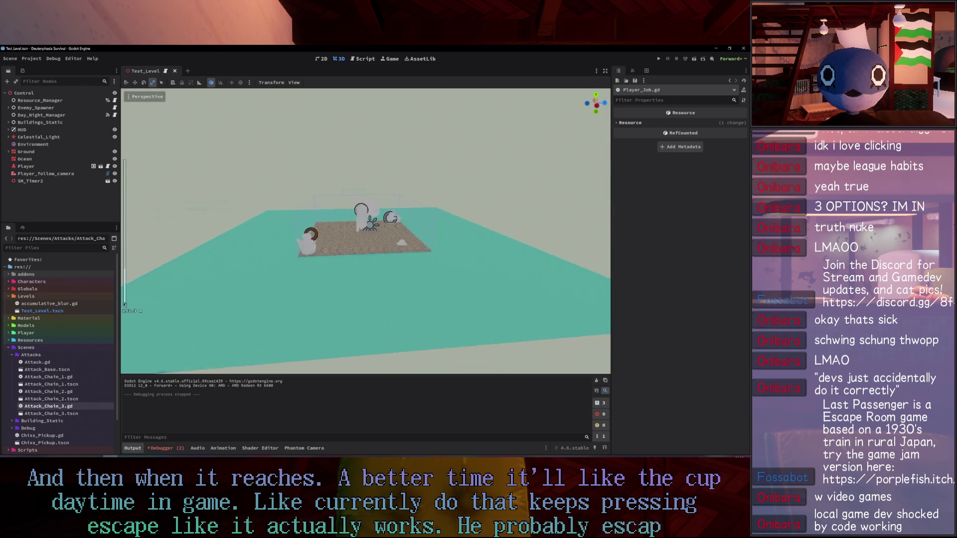
scroll(365, 230, "up", 4)
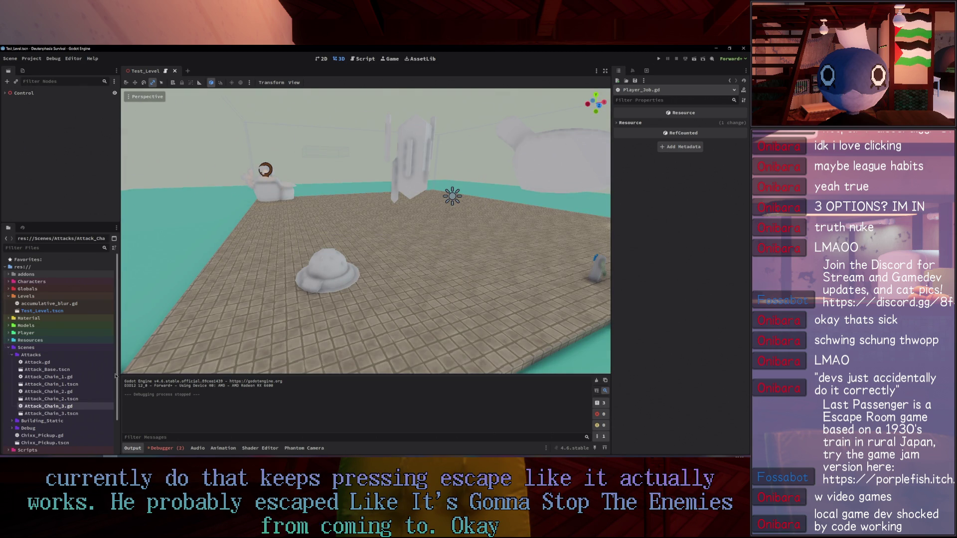
Review the two reported errors in the Debugger's Errors tab, then collapse the panel.
left_click(170, 448)
left_click(172, 377)
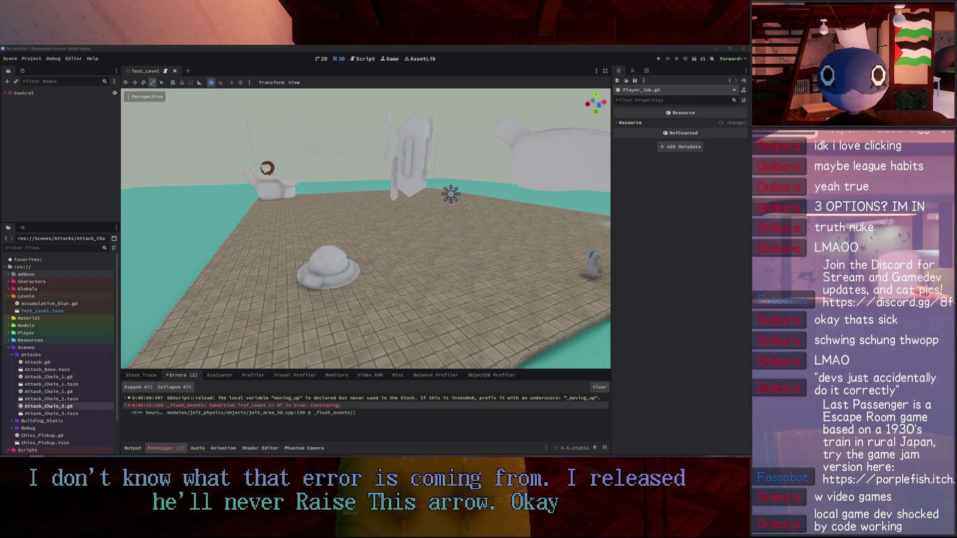
scroll(366, 228, "down", 2)
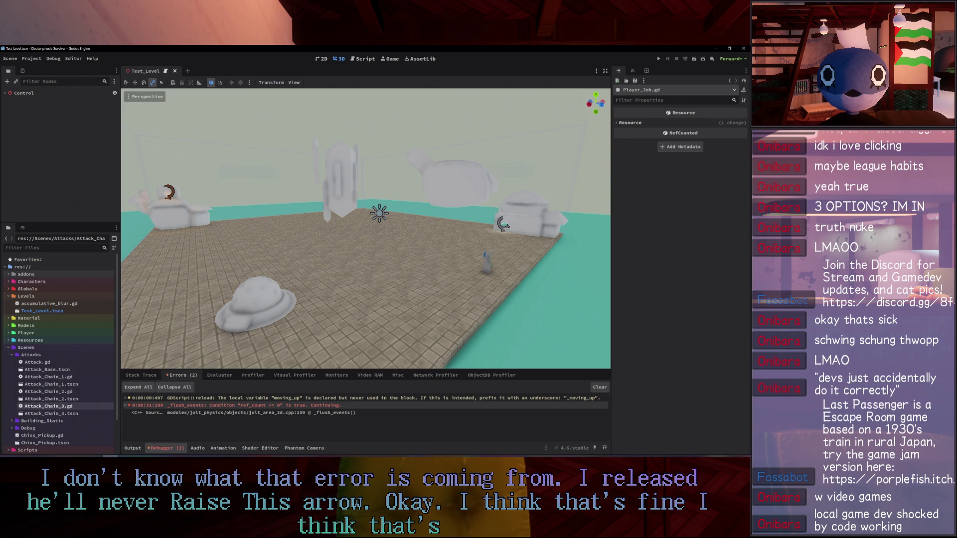
left_click(153, 449)
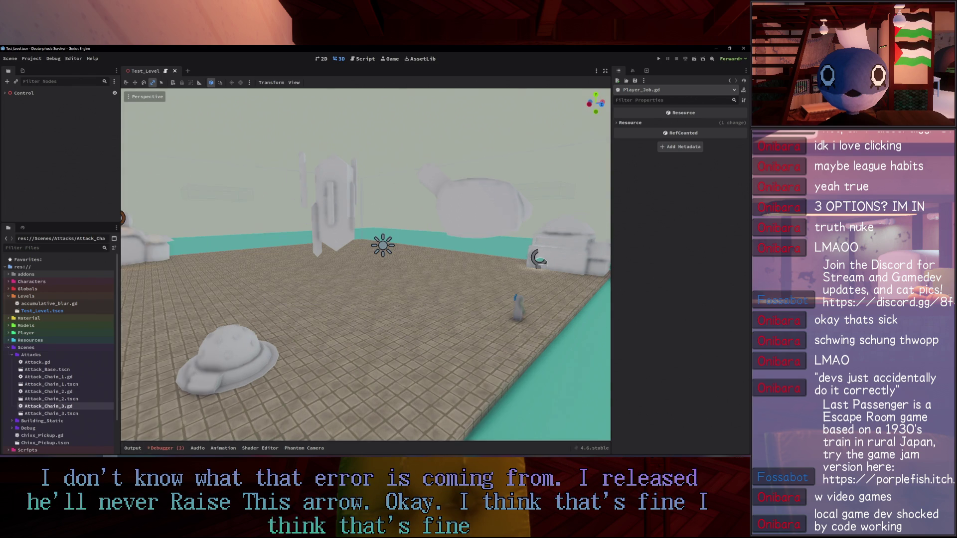
scroll(379, 252, "down", 3)
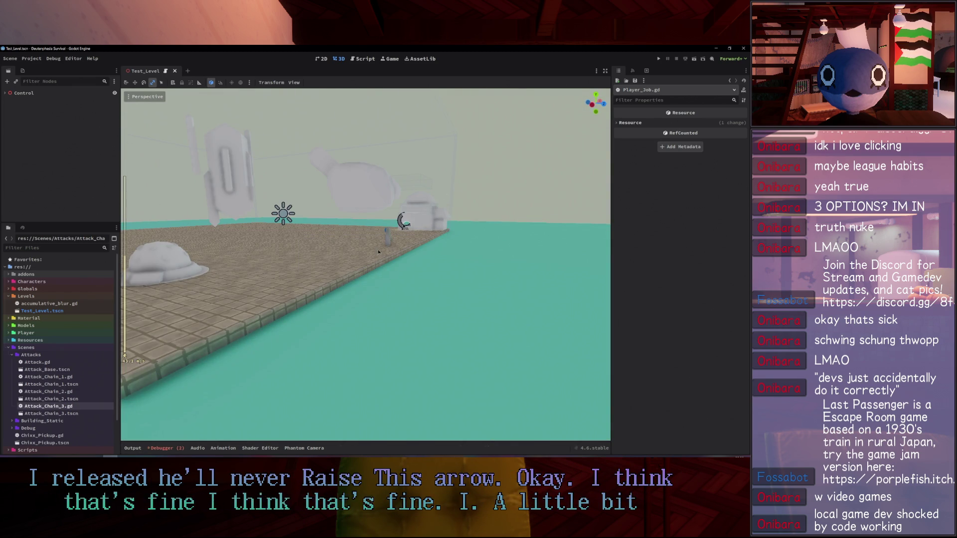
key("F5")
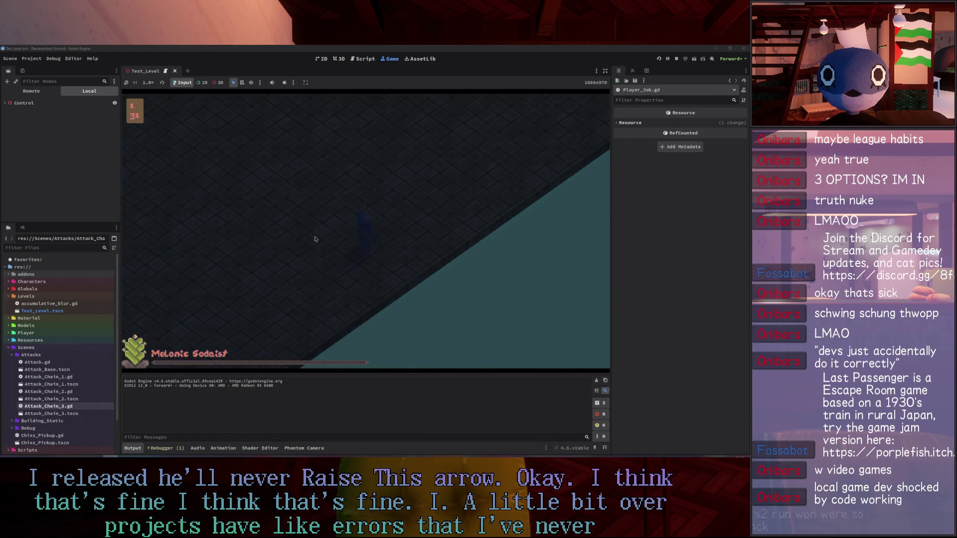
key("w")
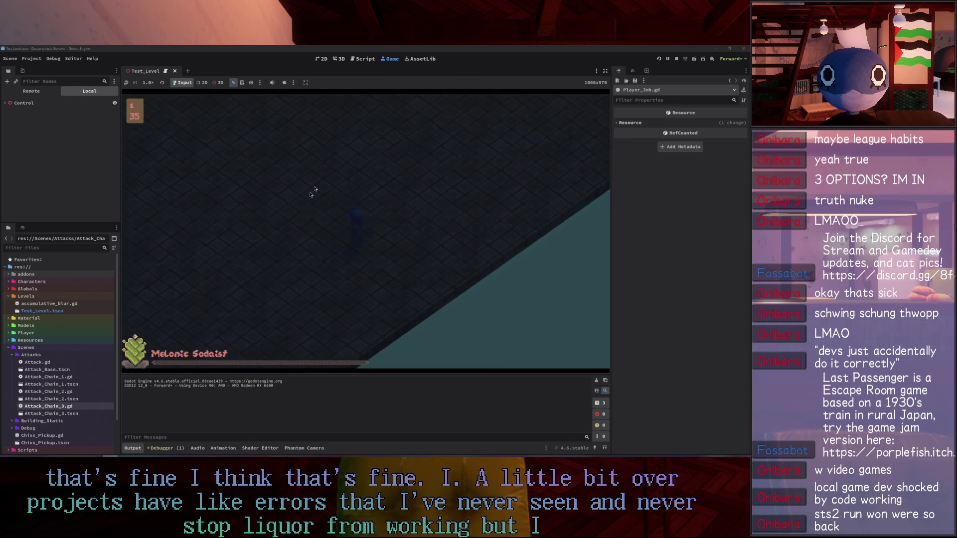
key("w")
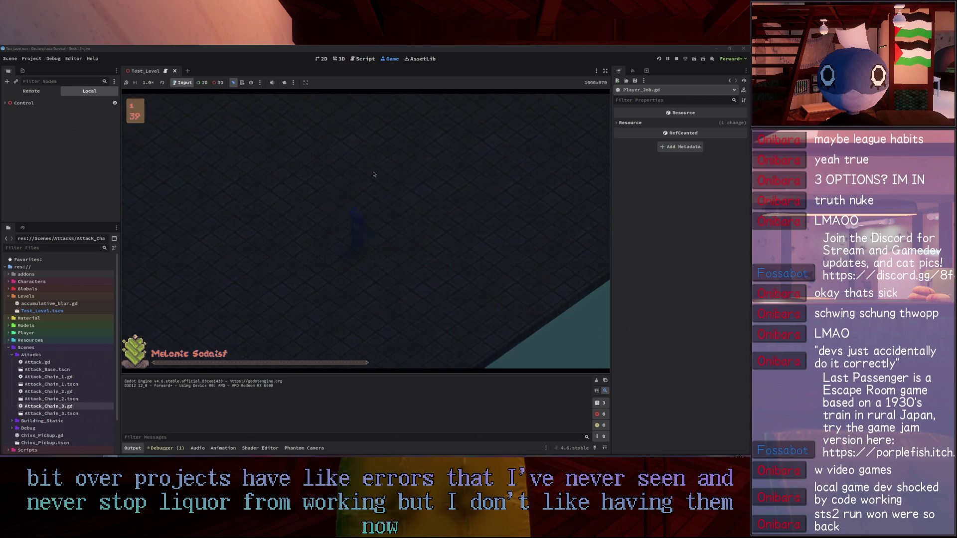
key("w")
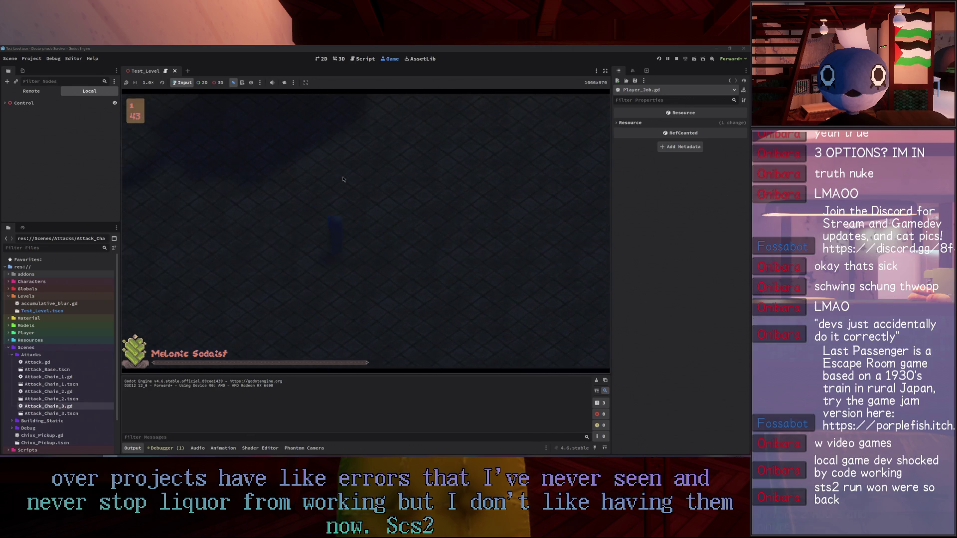
key("a")
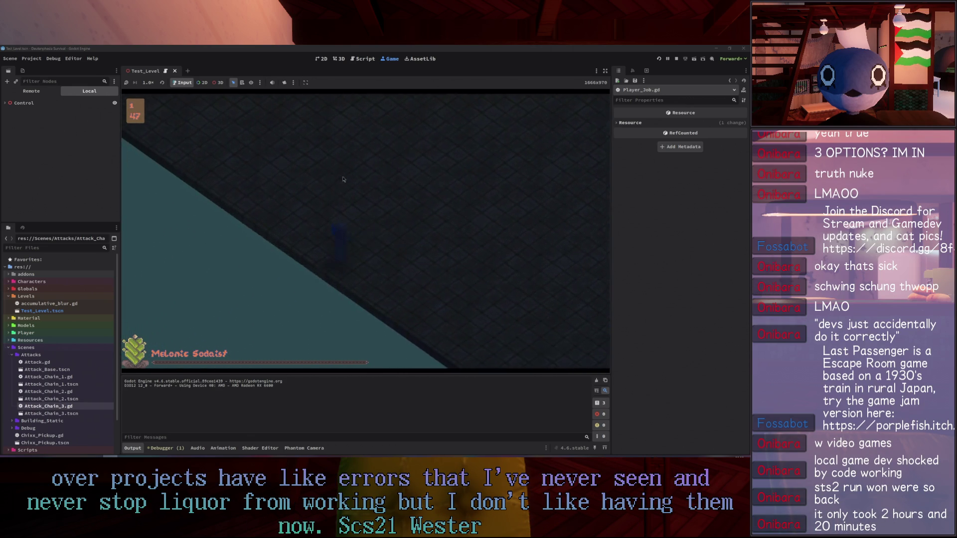
key("d")
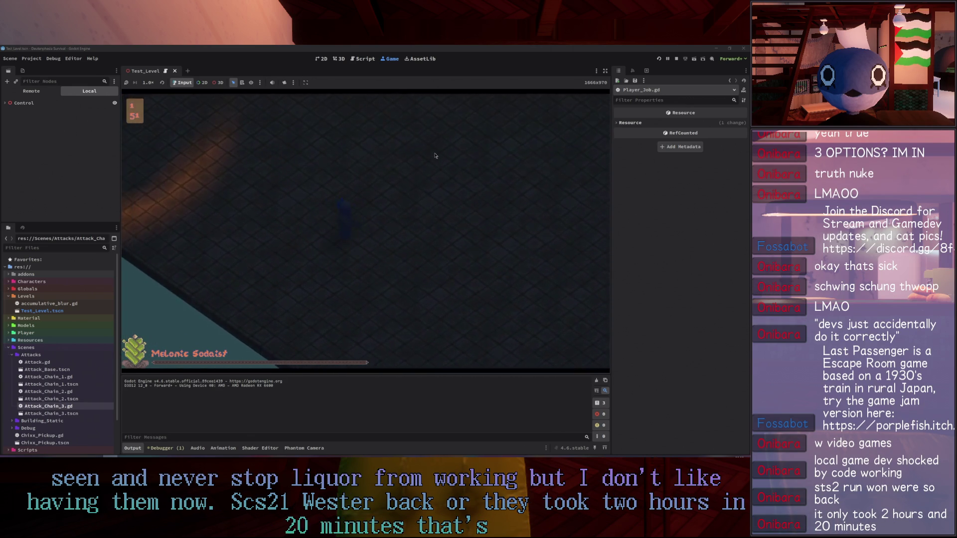
left_click(677, 59)
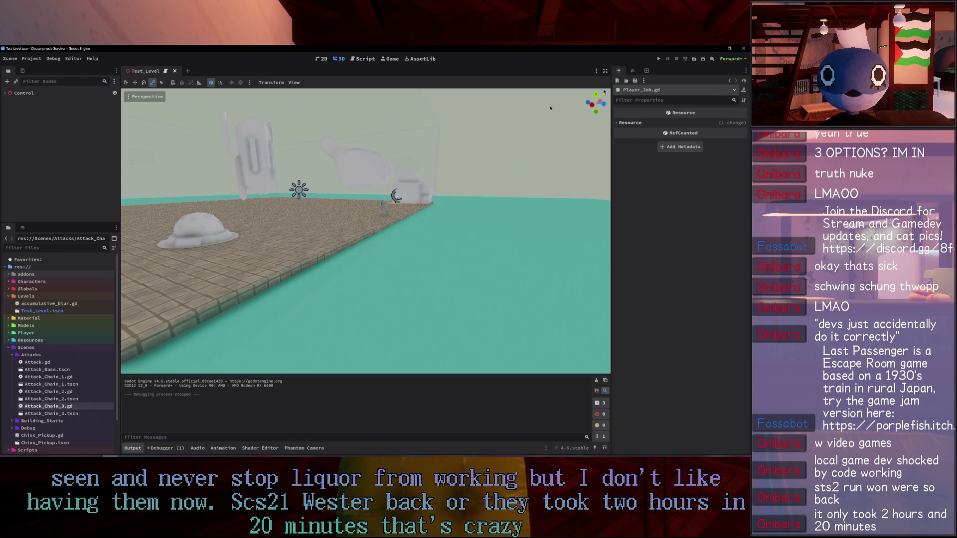
Expand Test_Level's Control node to list its children, then clear the selection.
left_click(7, 94)
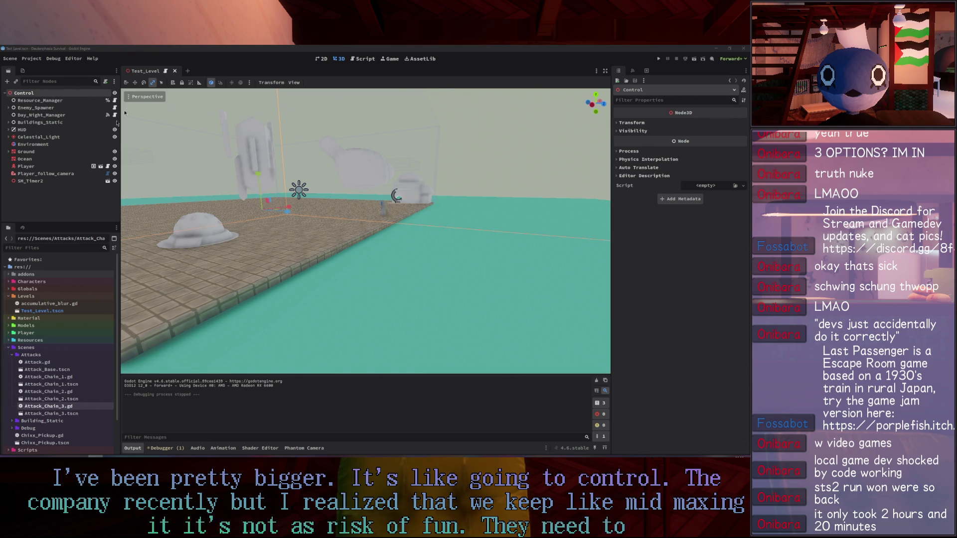
left_click(30, 204)
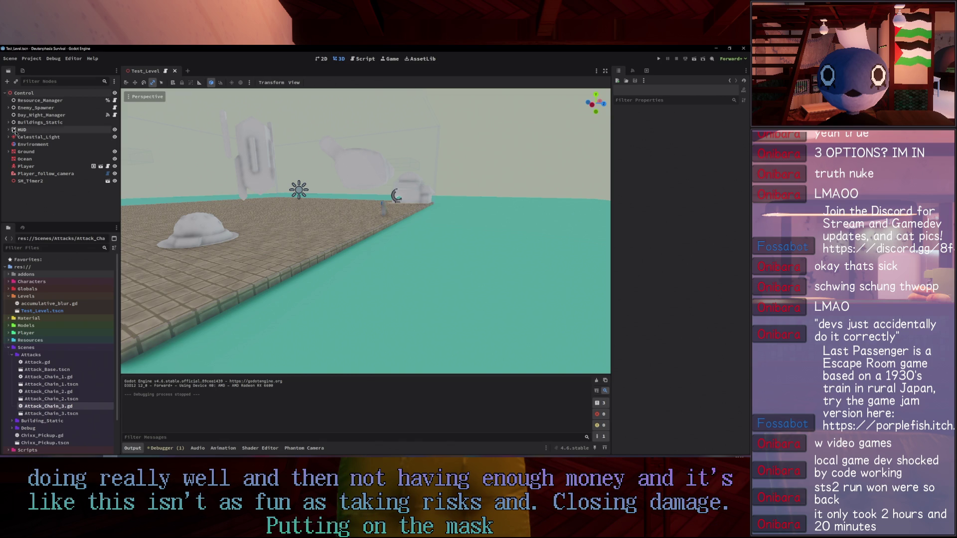
Change Day_Night_Manager's Start Hour from 1 to 6 in the Inspector.
left_click(30, 115)
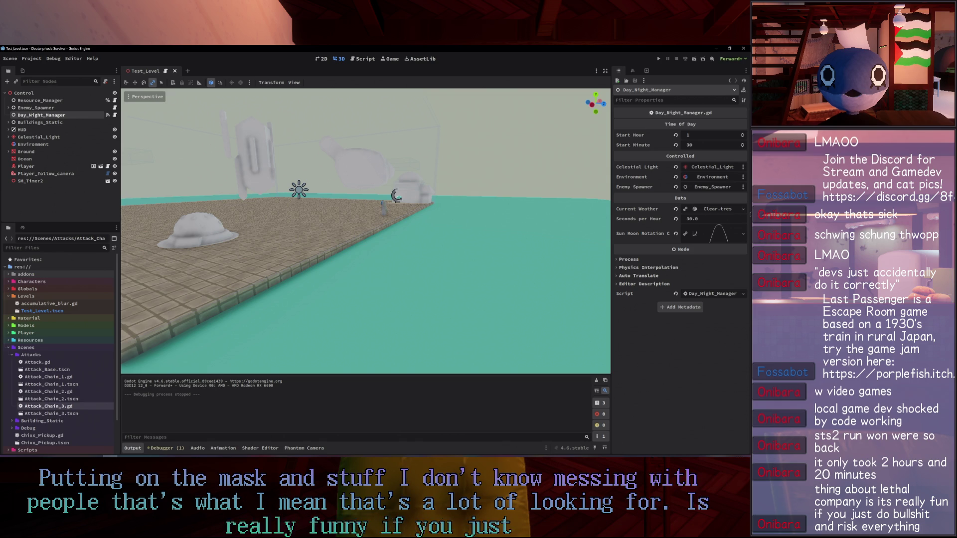
left_click(703, 136)
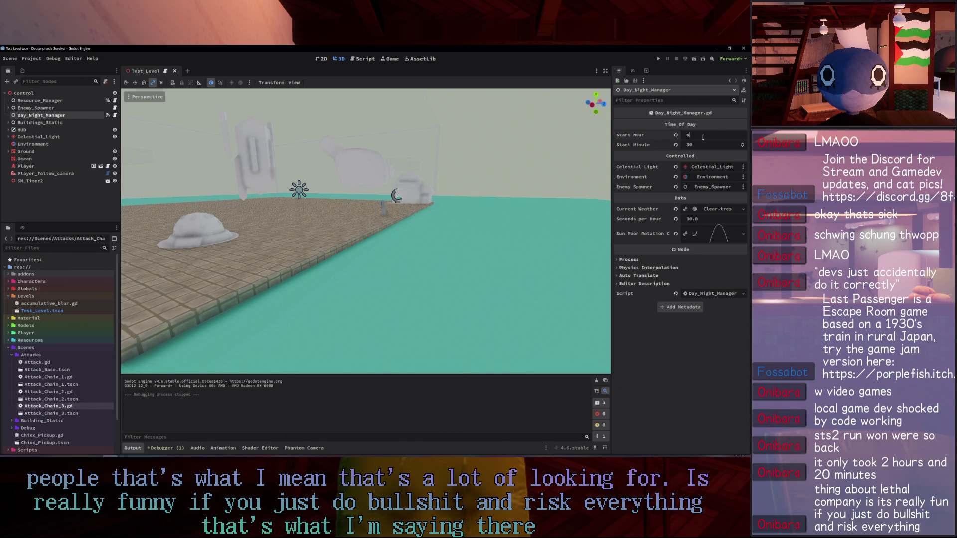
key("Return")
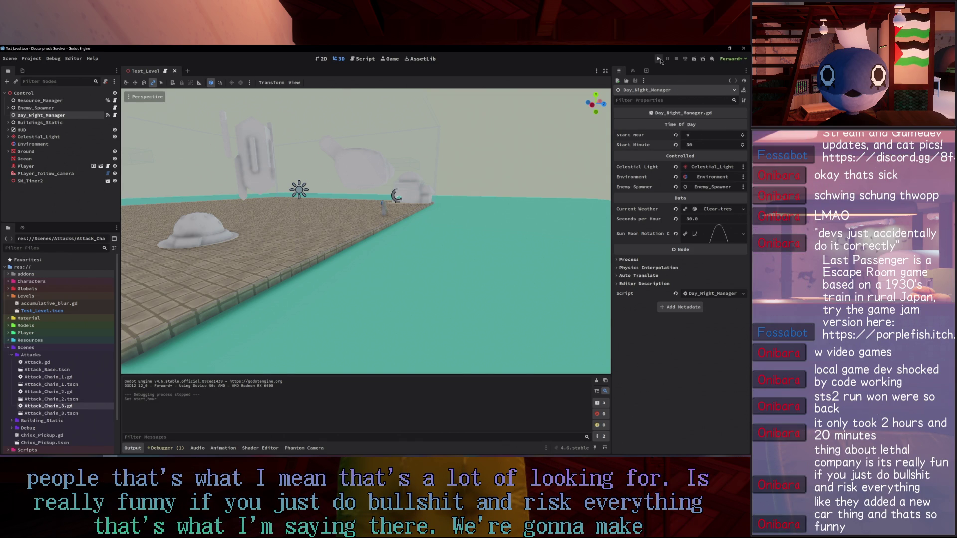
Run the level at start hour 6, walk the player around swinging three attacks, then restart it.
left_click(660, 59)
key("w")
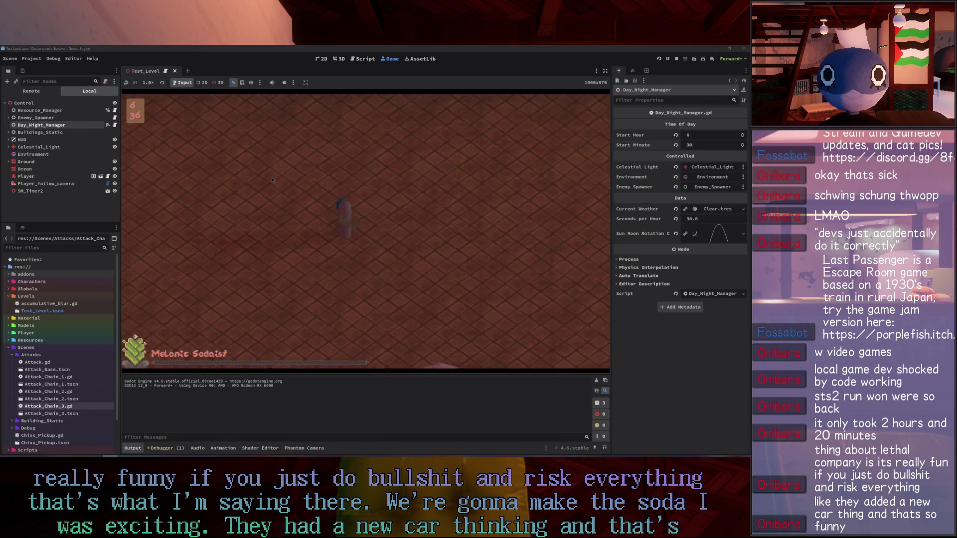
left_click(269, 187)
key("a")
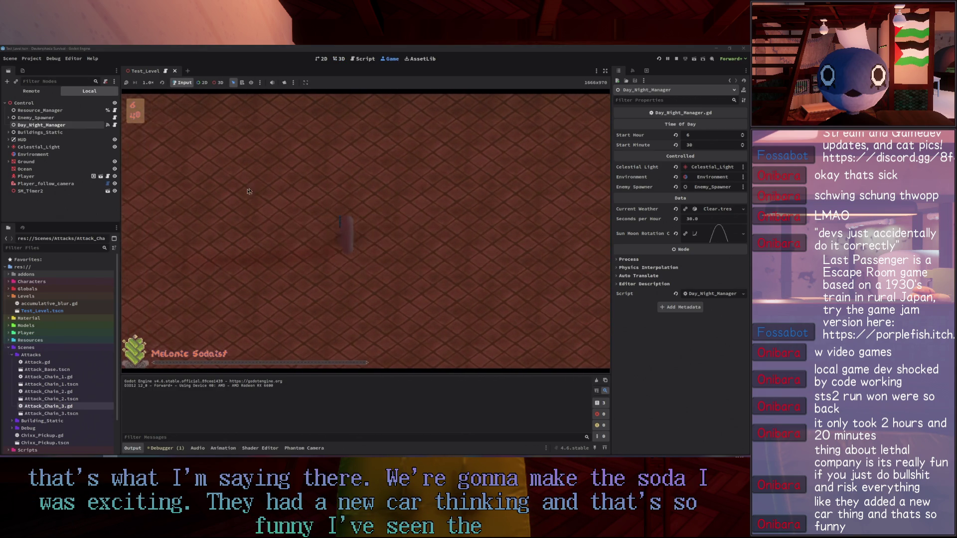
left_click(352, 331)
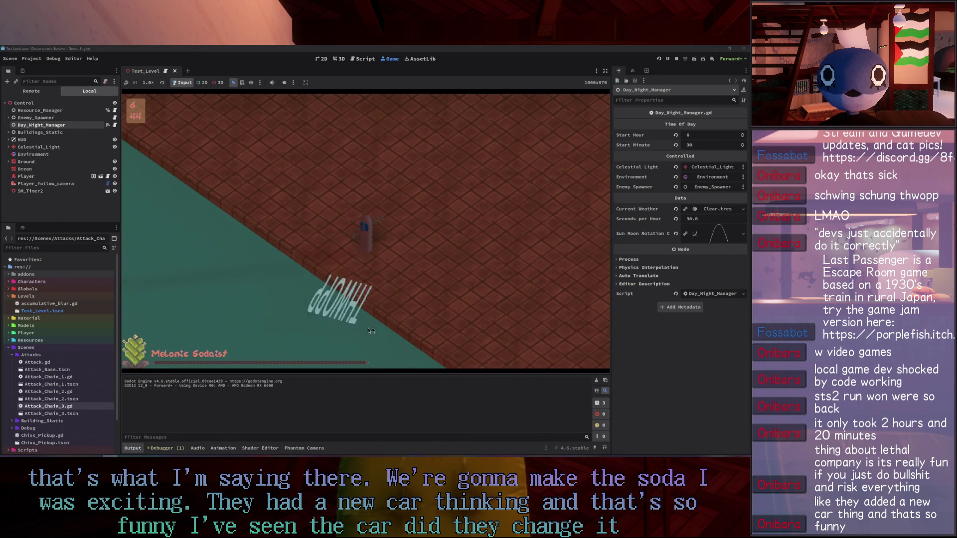
left_click(434, 158)
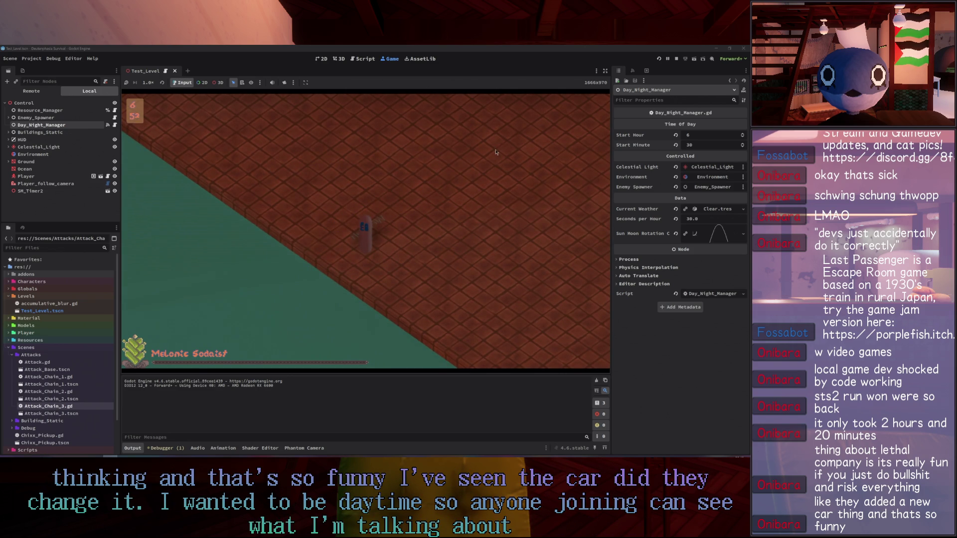
key("F5")
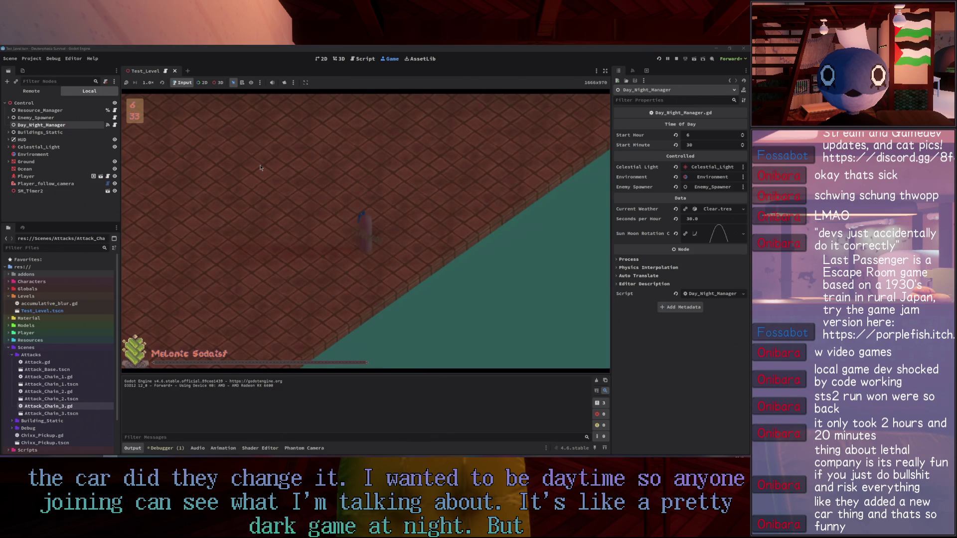
Stop the running game and collapse the bottom Output panel.
key("F8")
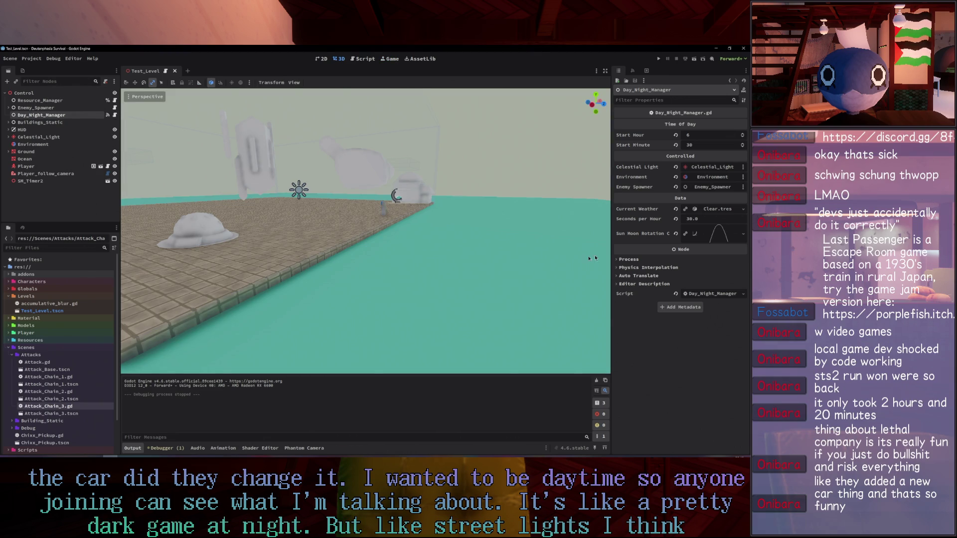
mouse_move(611, 252)
left_mouse_down()
mouse_move(588, 252)
mouse_move(613, 252)
left_mouse_up()
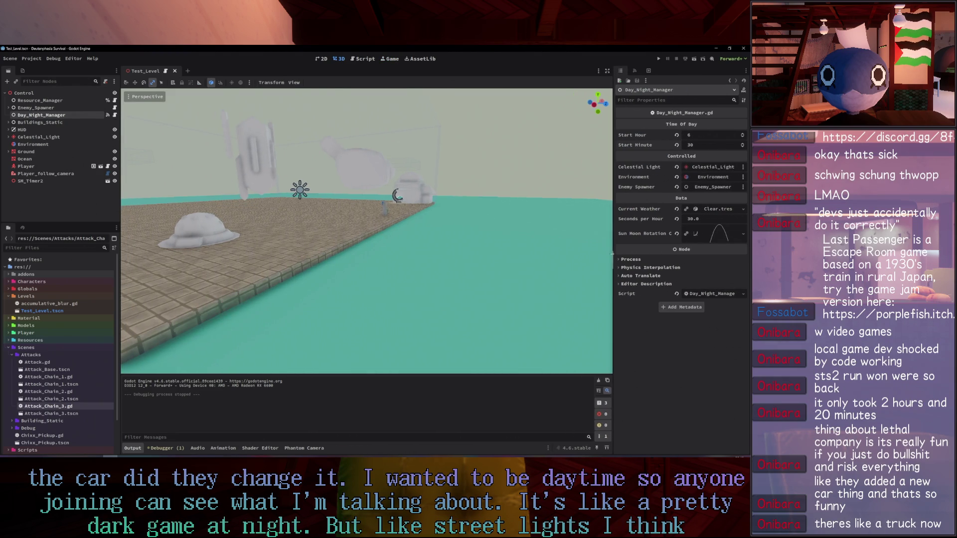
left_click(133, 448)
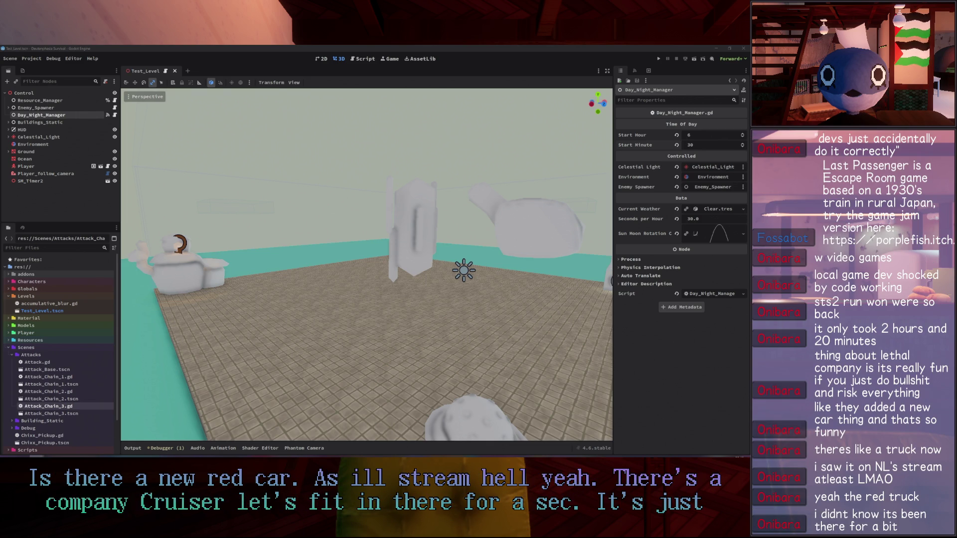
Freelook around the 3D test level, then launch the project again.
right_click(321, 231)
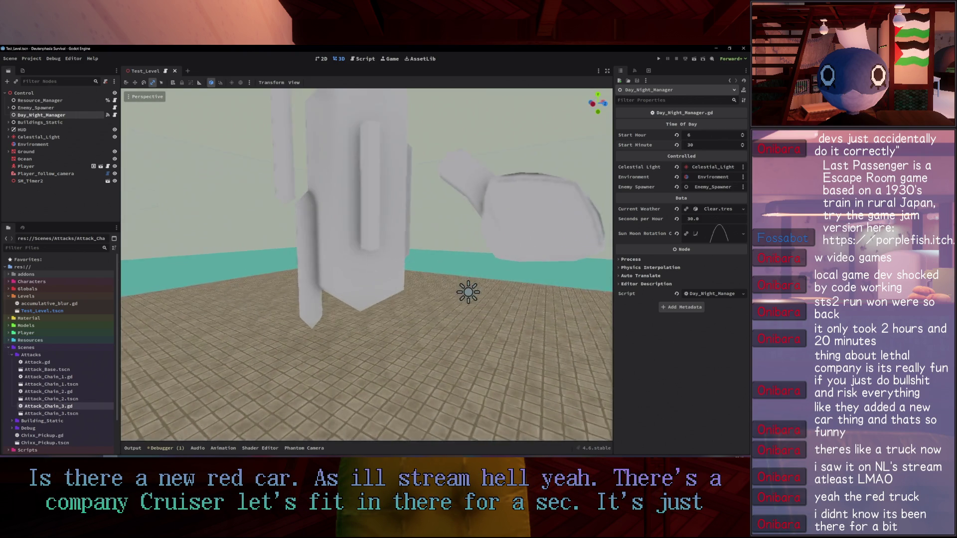
scroll(313, 229, "up", 2)
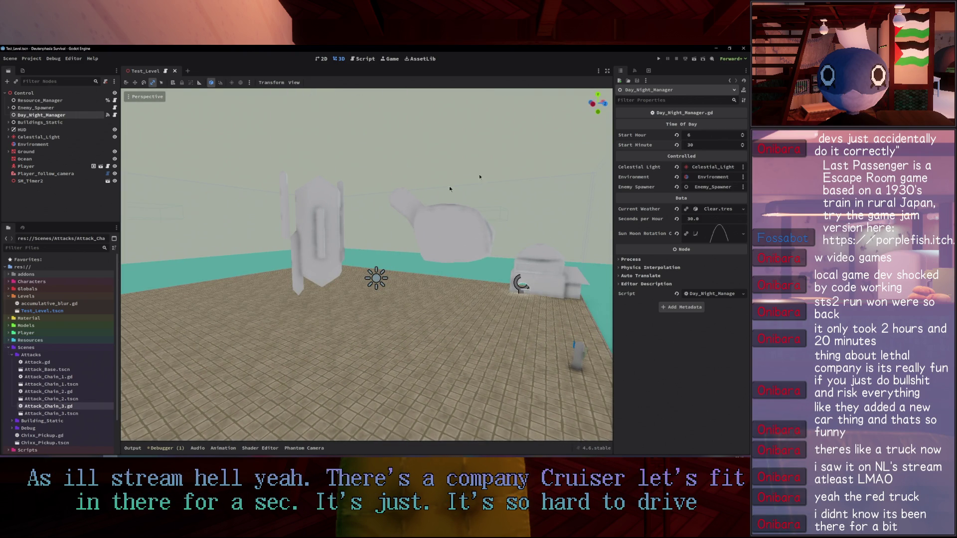
left_click(657, 59)
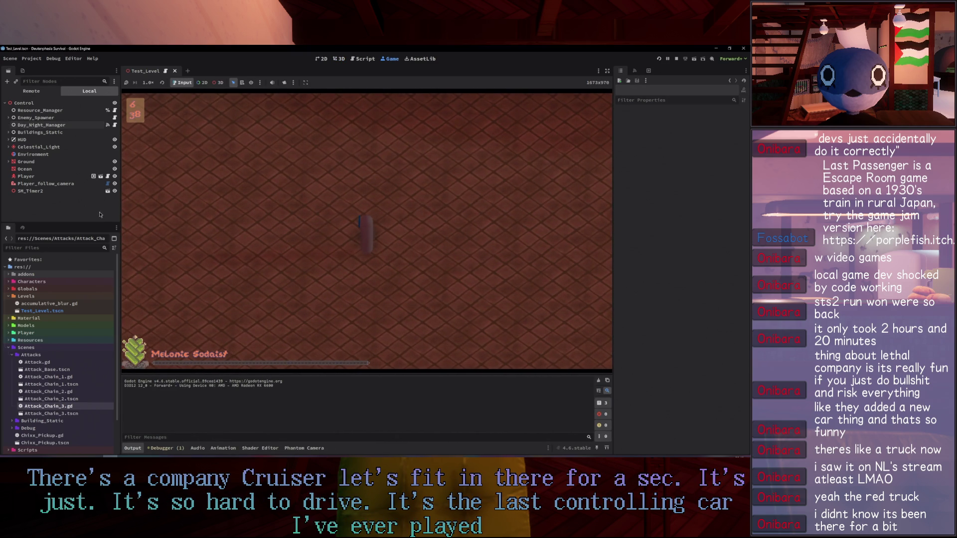
Swing three chained attacks up to the THWOPP hit, then restart and stop the game.
left_click(231, 241)
left_click(466, 247)
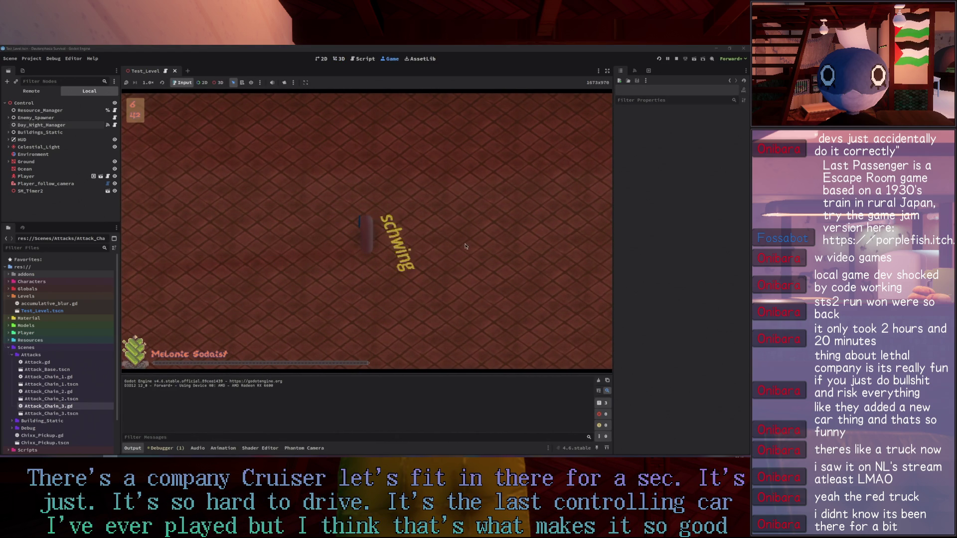
left_click(403, 135)
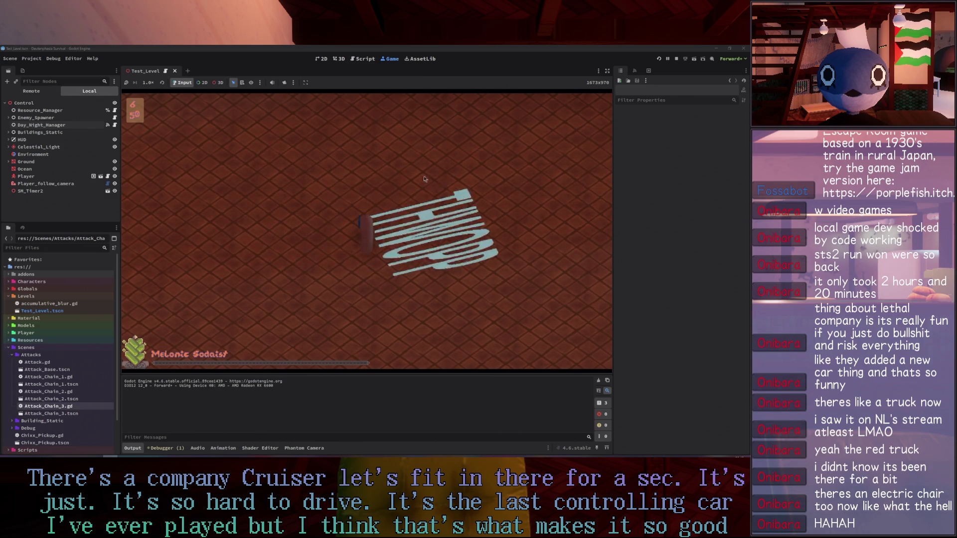
left_click(658, 59)
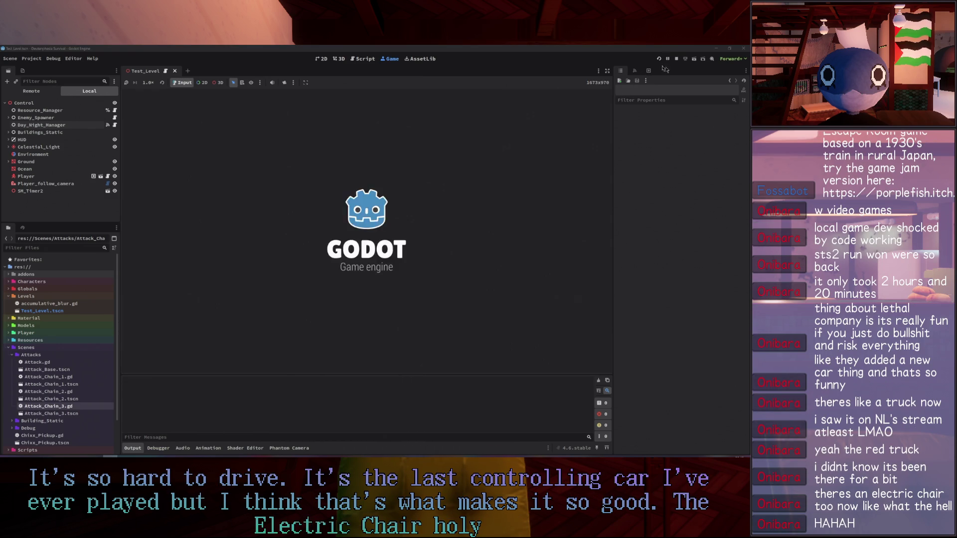
key("F8")
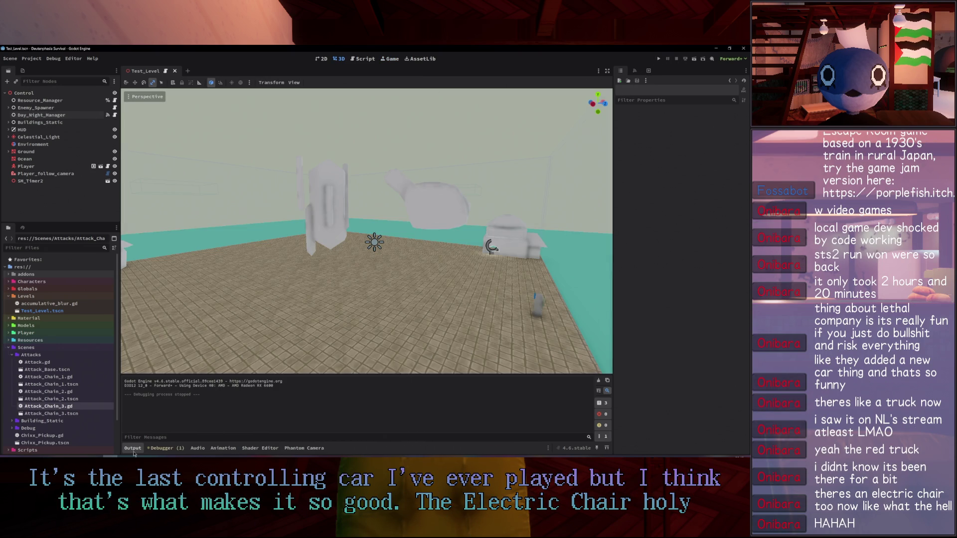
Collapse the Output panel, orbit the level view, and switch to the Attack_Chain_2.gd script.
left_click(134, 450)
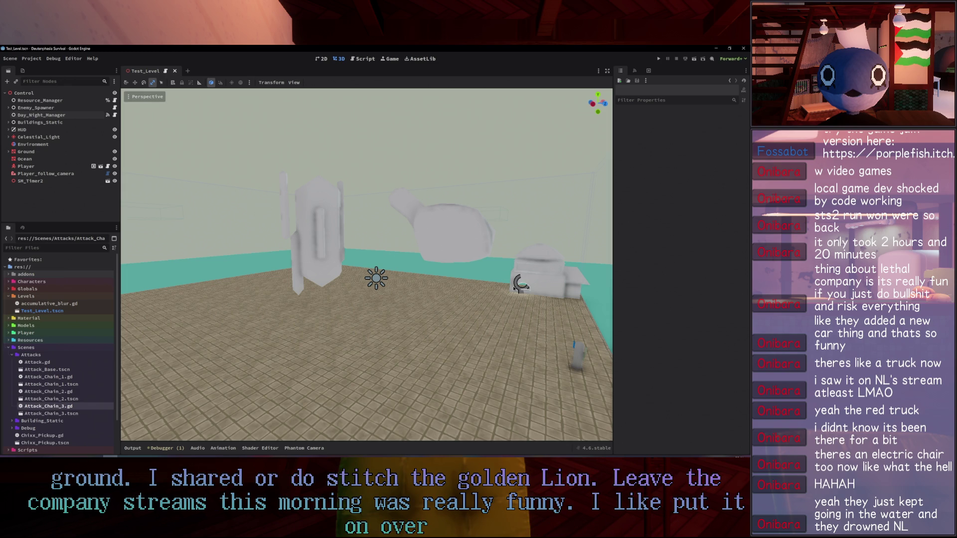
left_click_drag(394, 315, 154, 116)
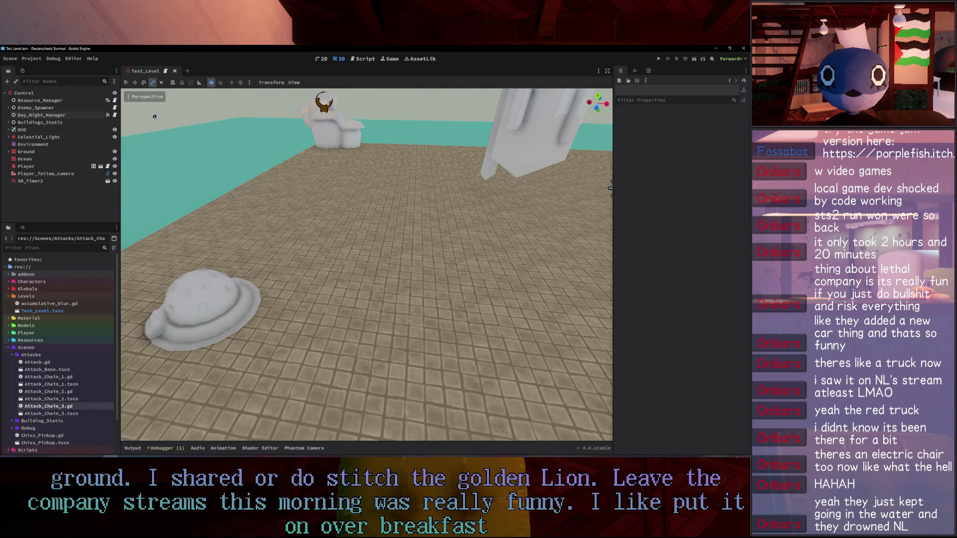
left_click(31, 58)
key("Escape")
key("ctrl+F3")
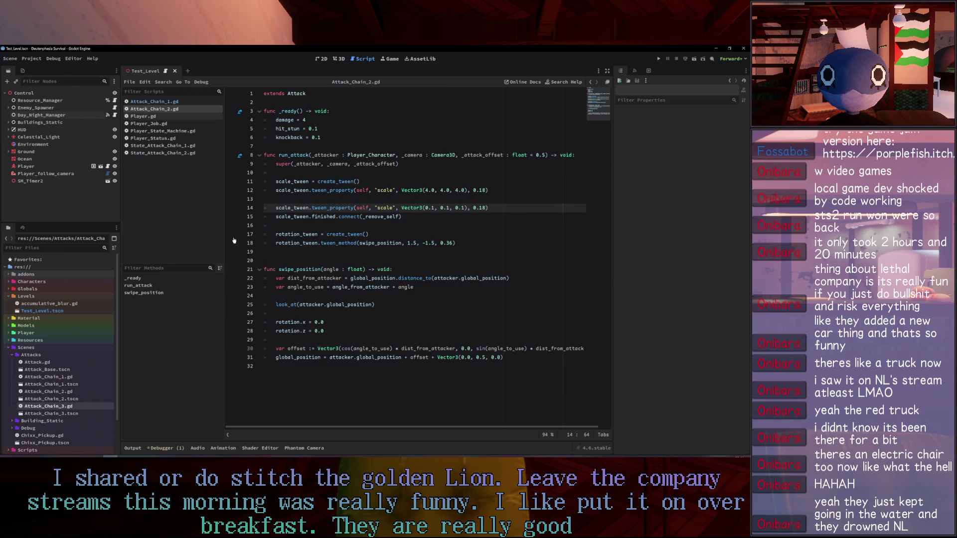
Widen the code area to read Attack_Chain_2.gd, then return to Test_Level's 3D view.
mouse_move(225, 239)
left_mouse_down()
mouse_move(209, 241)
mouse_move(172, 377)
mouse_move(186, 403)
mouse_move(175, 384)
mouse_move(172, 417)
mouse_move(172, 305)
left_mouse_up()
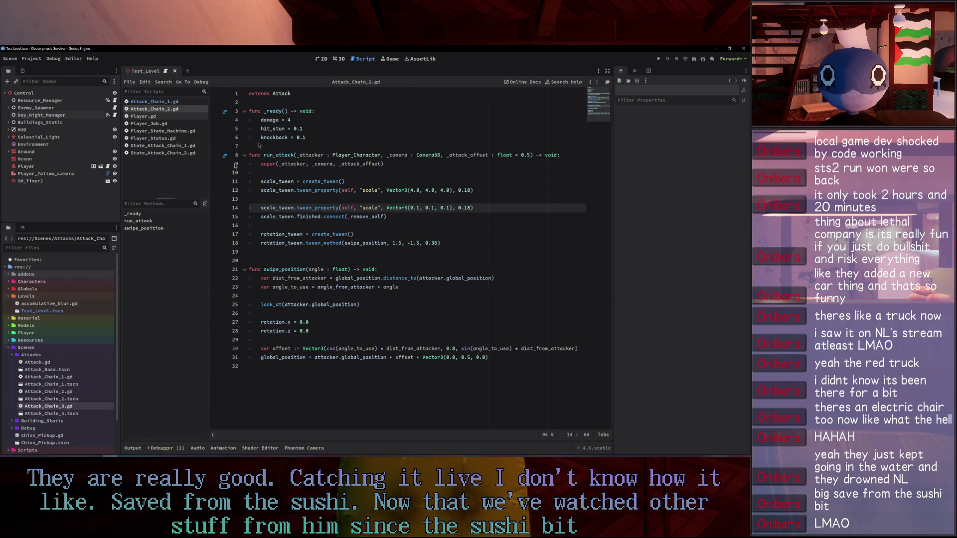
key("ctrl+F2")
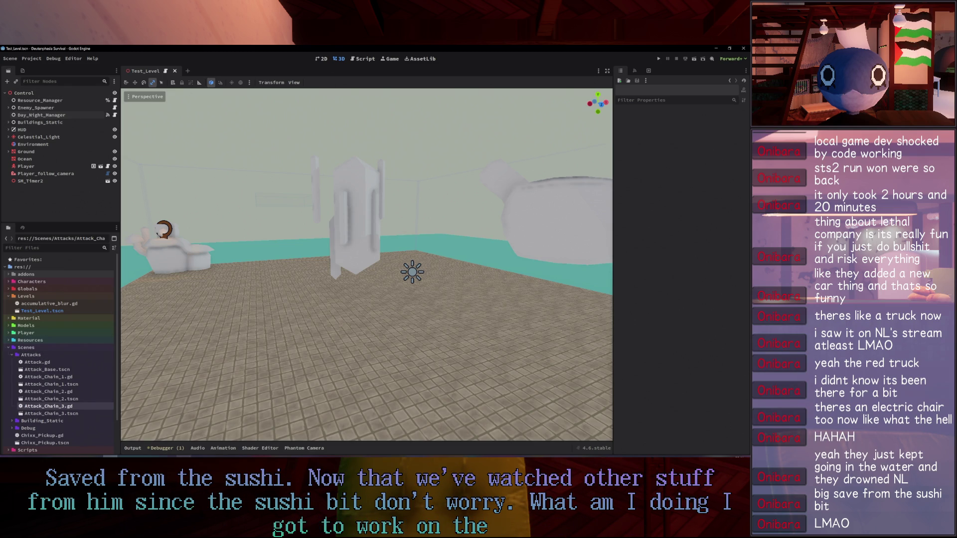
Duplicate Attack_Base.tscn in the Attacks folder as Attack_Lunge_A.tscn.
left_click(57, 378)
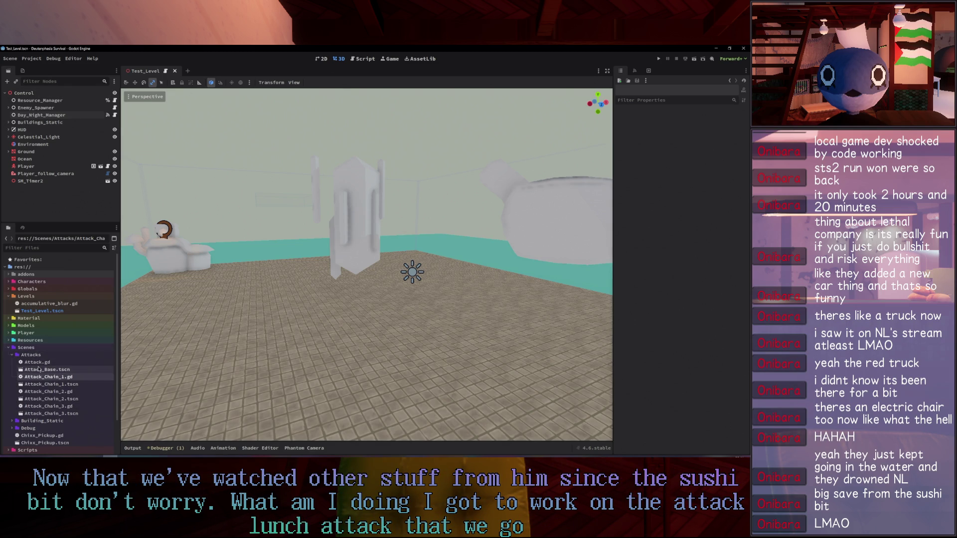
right_click(68, 378)
left_click(46, 370)
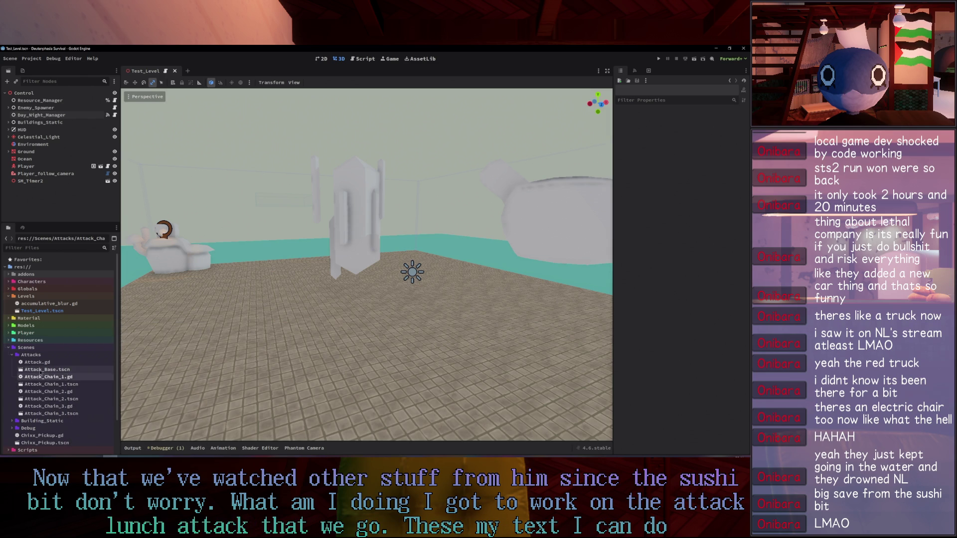
right_click(46, 370)
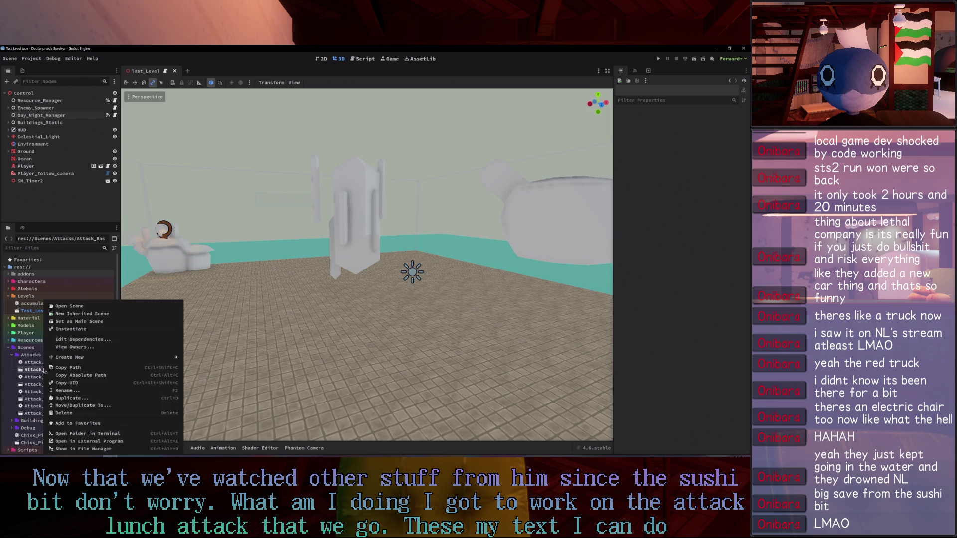
left_click(93, 398)
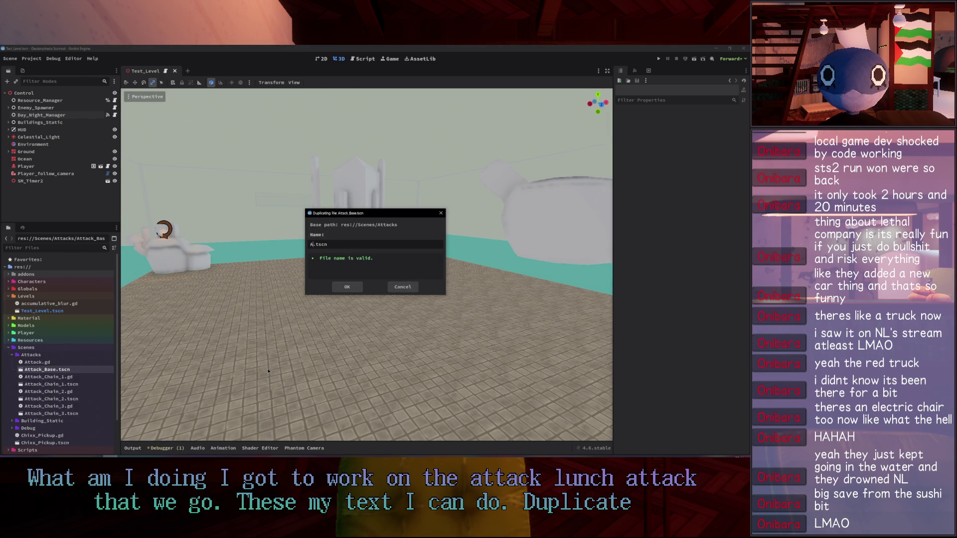
type("Lunge")
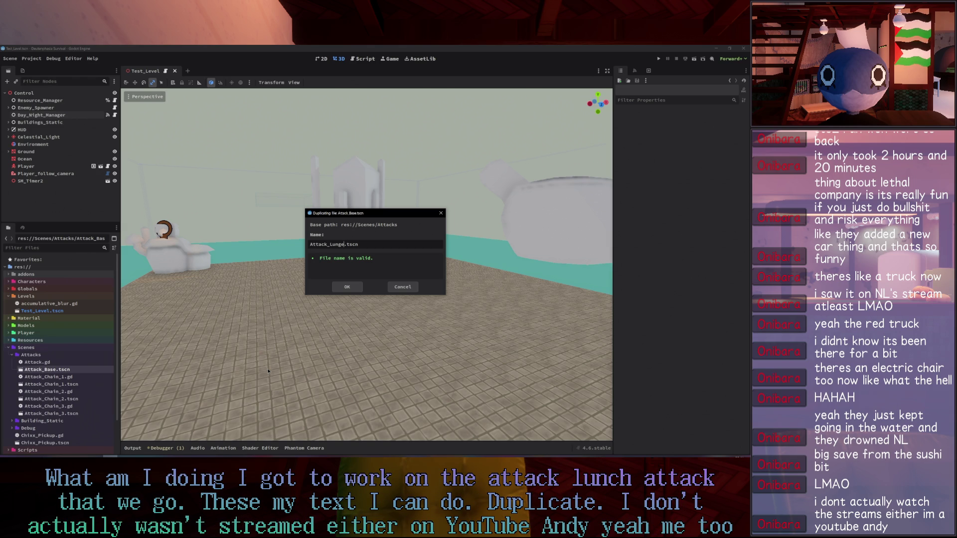
type("_A")
key("Return")
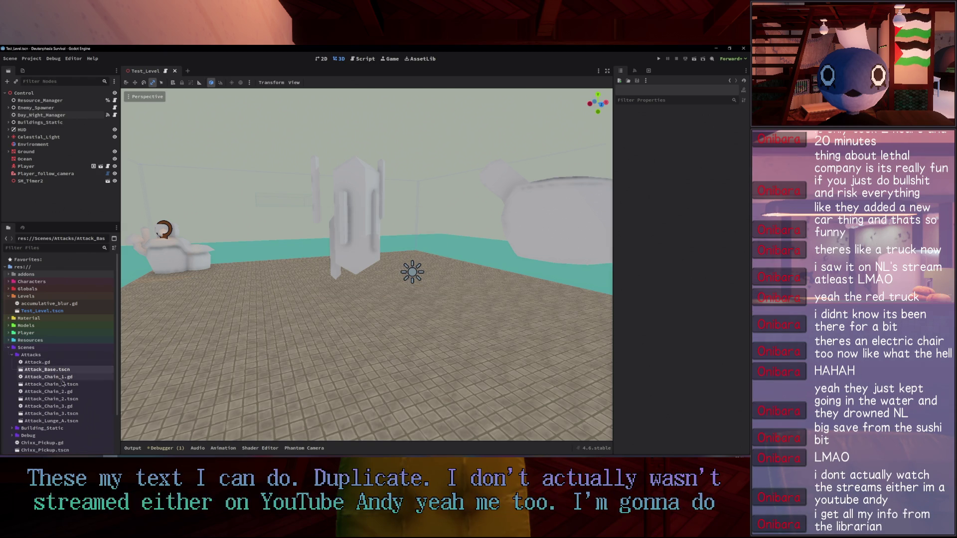
Open Attack_Lunge_A.tscn and select its CollisionShape3D node.
double_click(50, 421)
scroll(398, 187, "up", 3)
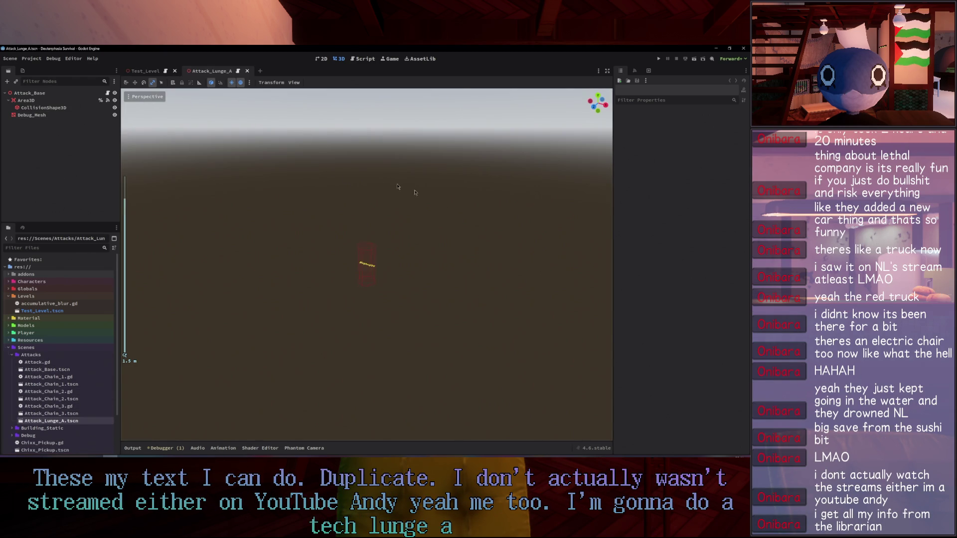
left_click(43, 108)
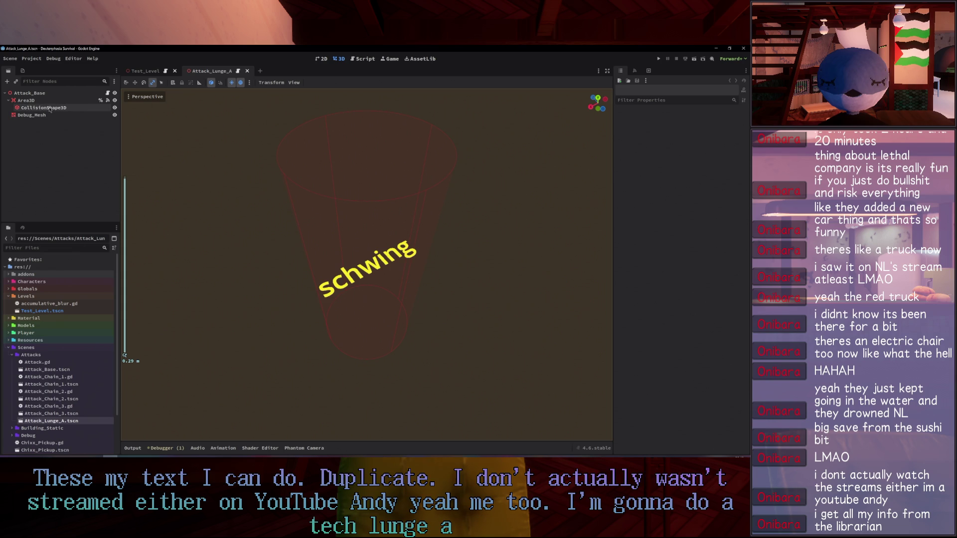
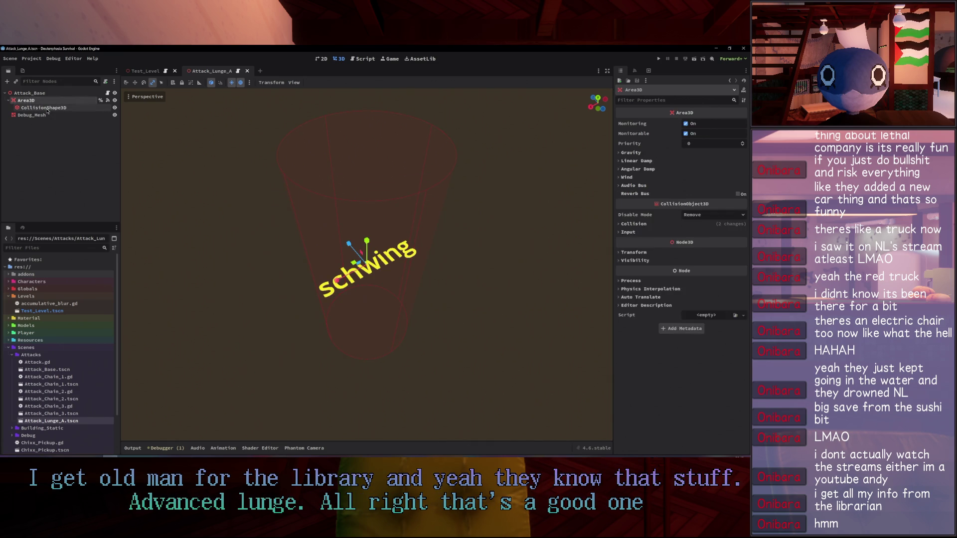
Make the Debug_Mesh text read 'schwingsdfagdfg', then open Attack_Chain_1.tscn alongside Attack_Lunge_A.
left_click(29, 115)
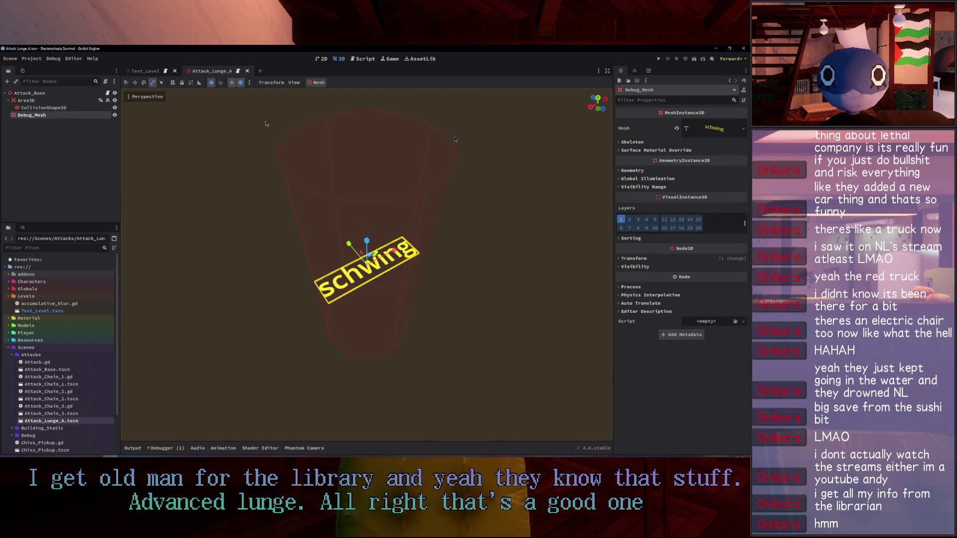
left_click(720, 133)
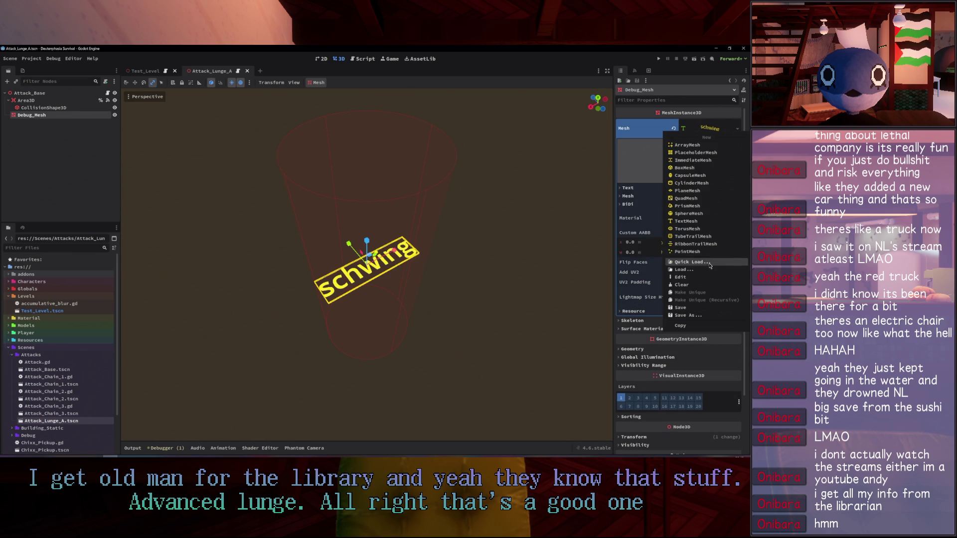
left_click(717, 128)
left_click(717, 128)
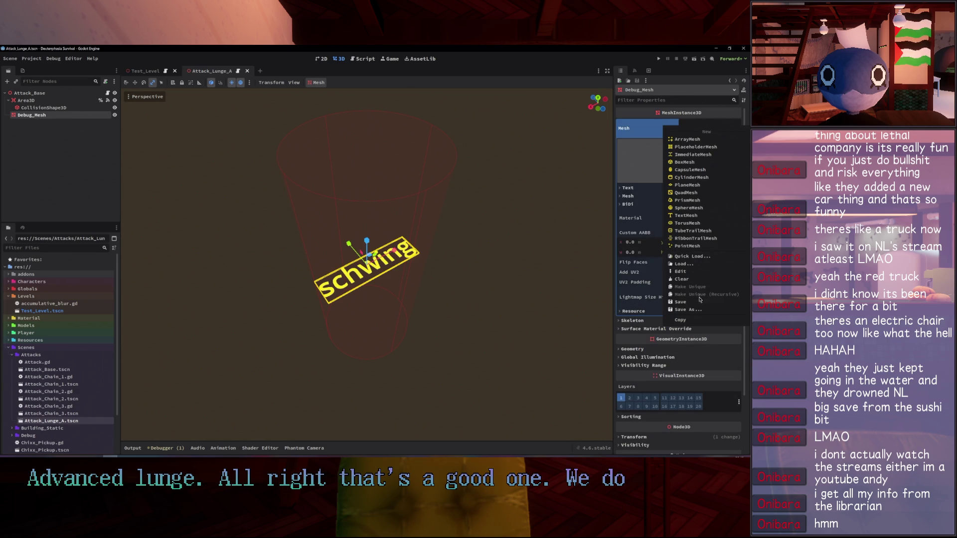
left_click(614, 198)
left_click(660, 189)
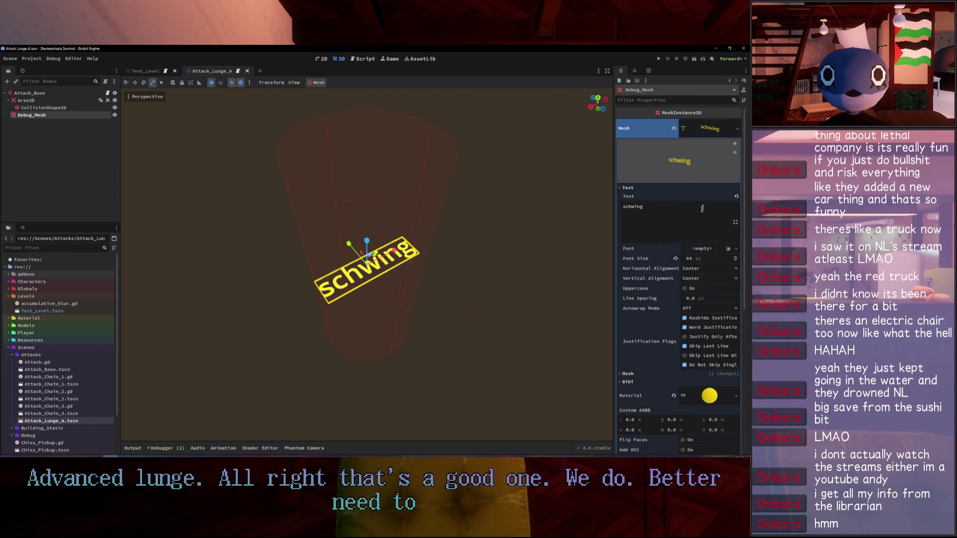
type("sdfagdfg")
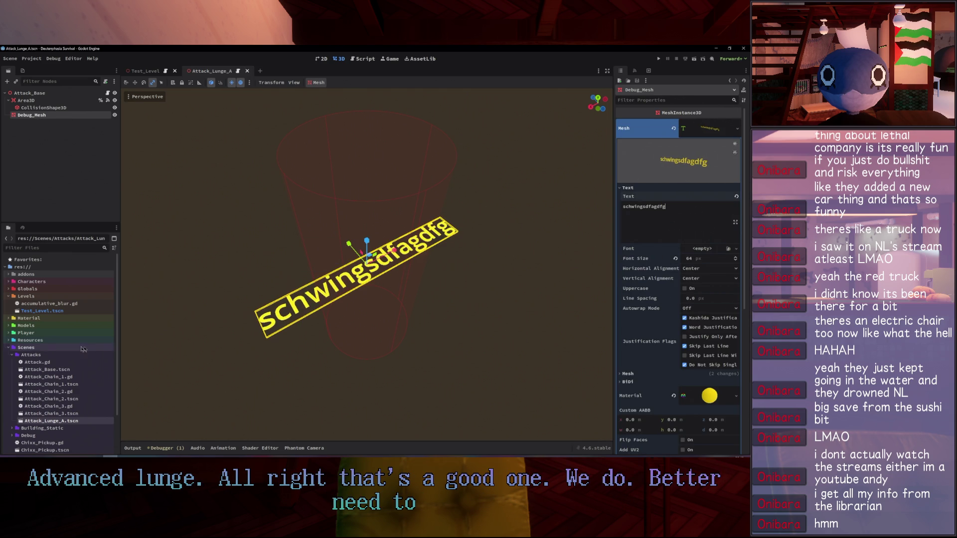
double_click(63, 385)
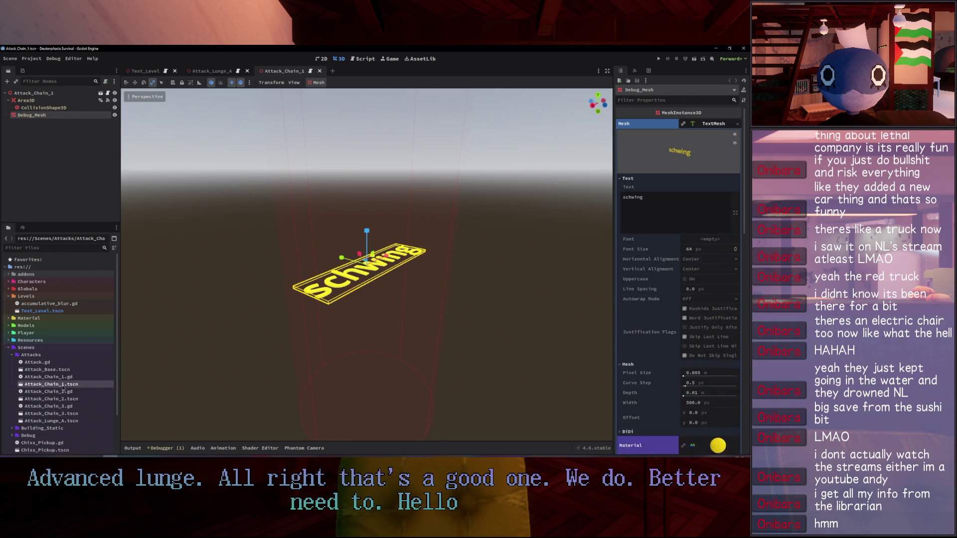
left_click(212, 71)
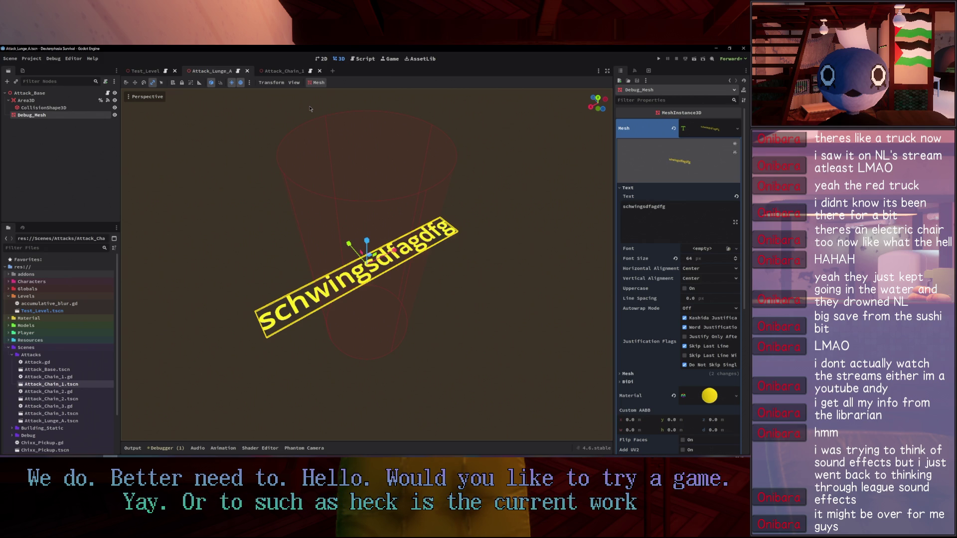
Launch the game and trigger the lunge attack near the dome.
left_click(659, 59)
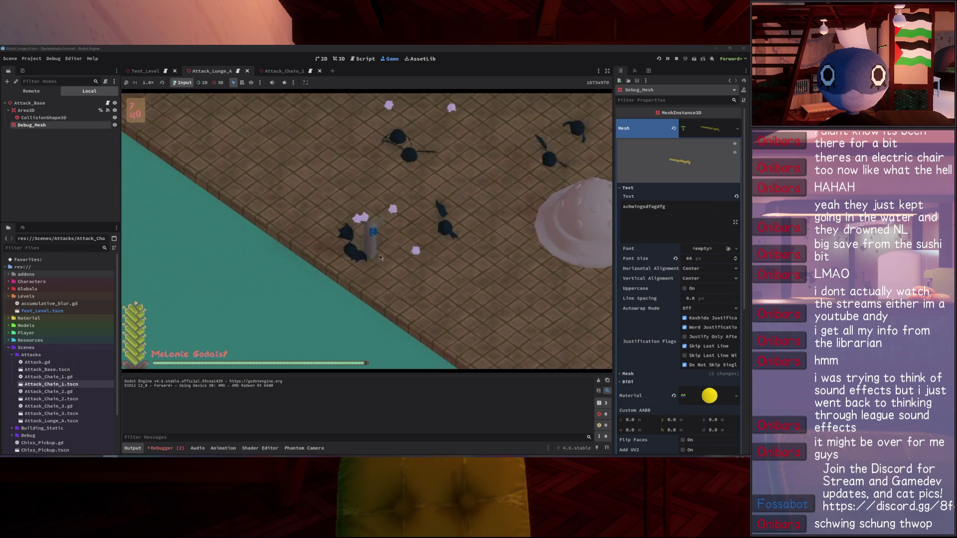
key("w")
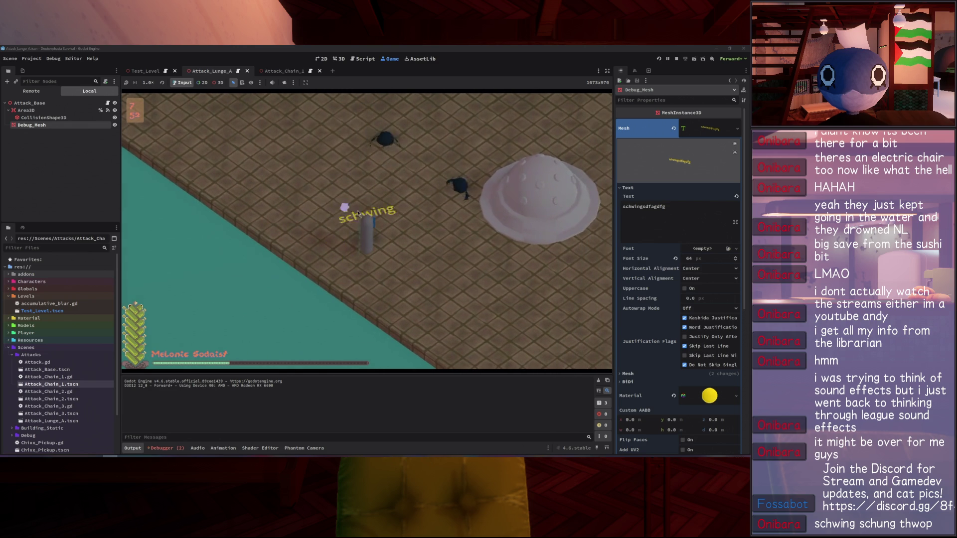
key("w")
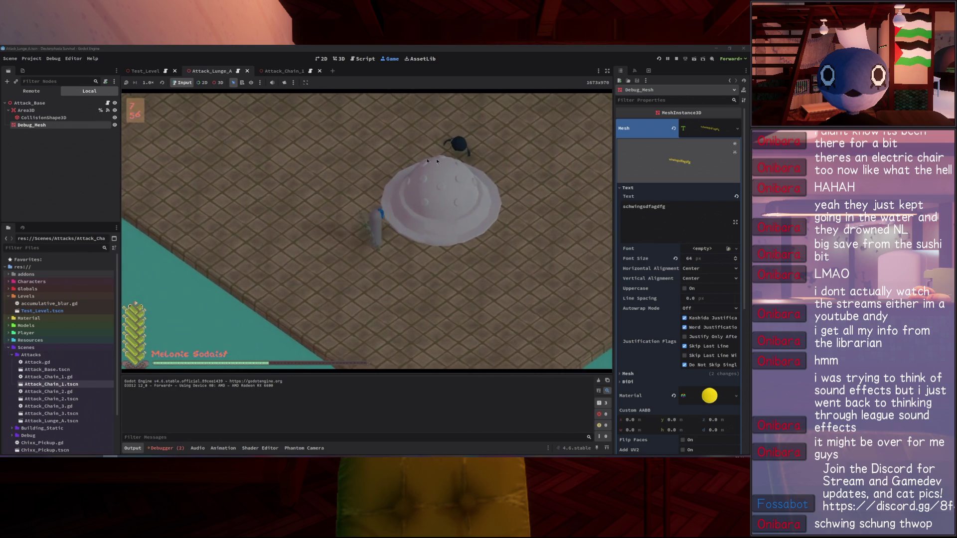
left_click(457, 174)
Move the player up and left across the floor, then back down and right.
key("w")
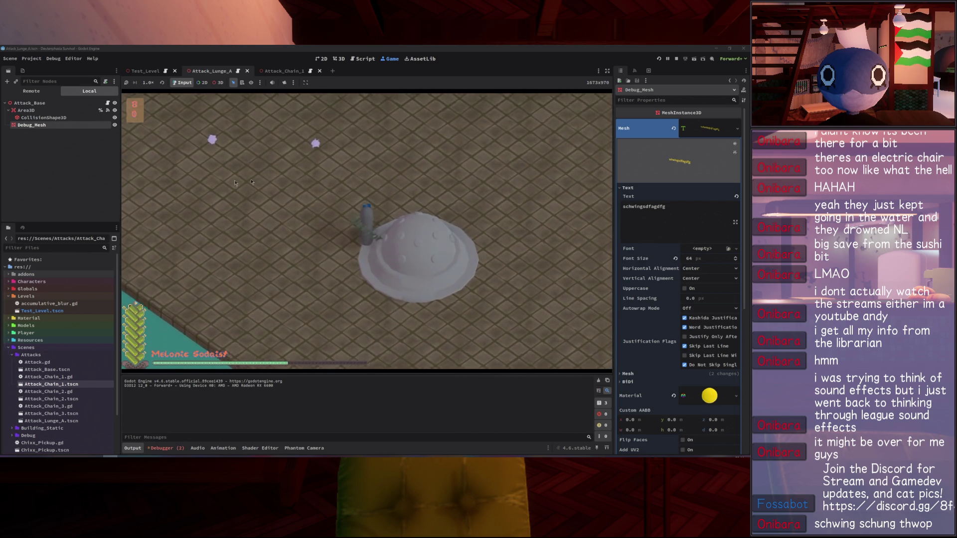
key("w")
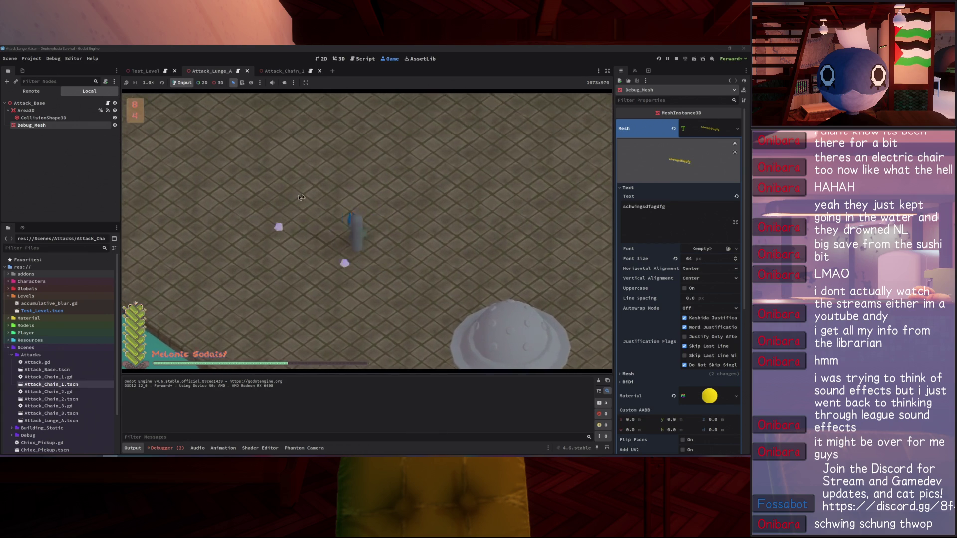
key("w")
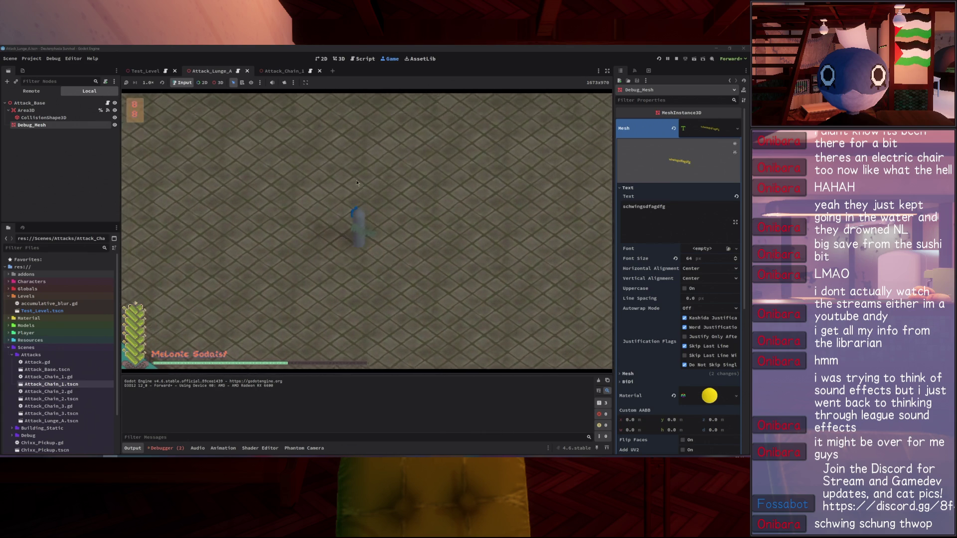
key("w")
key("w")
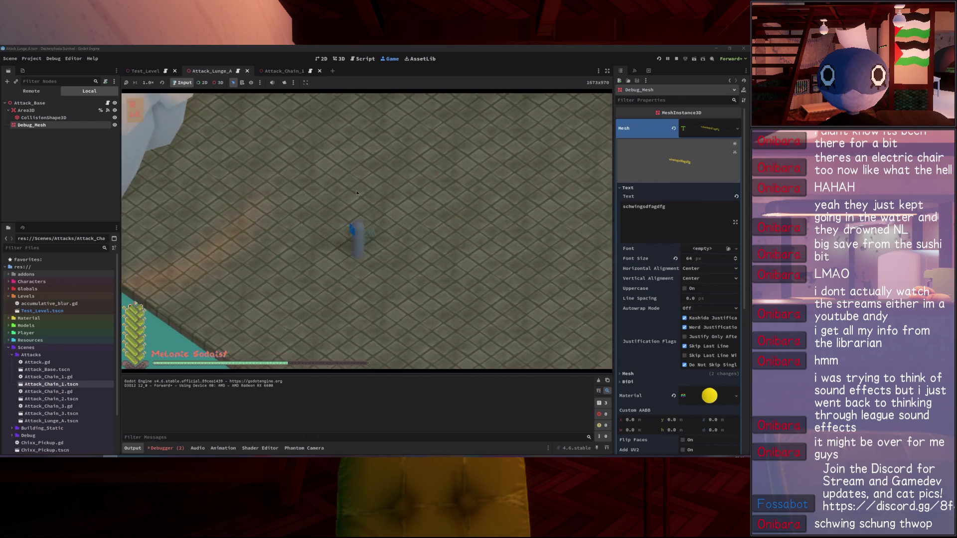
key("w")
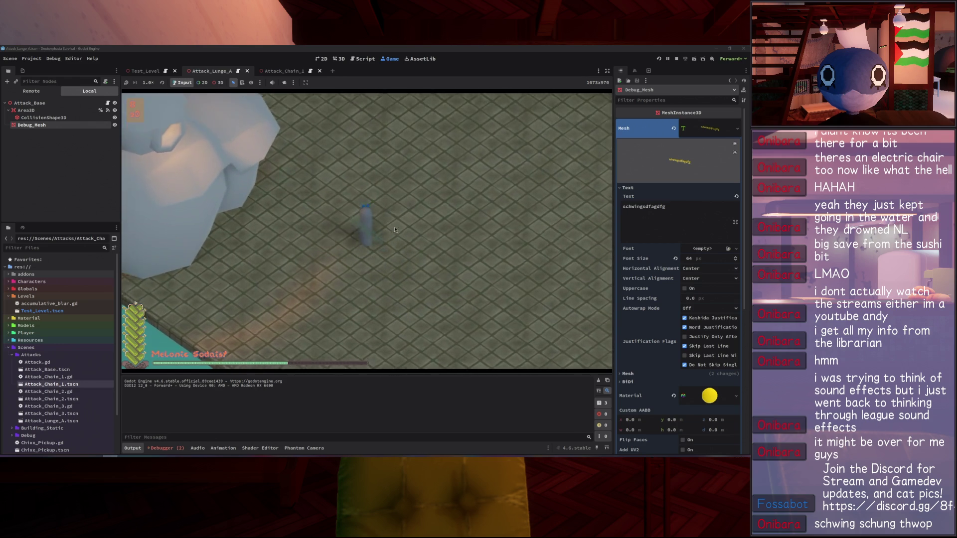
key("w")
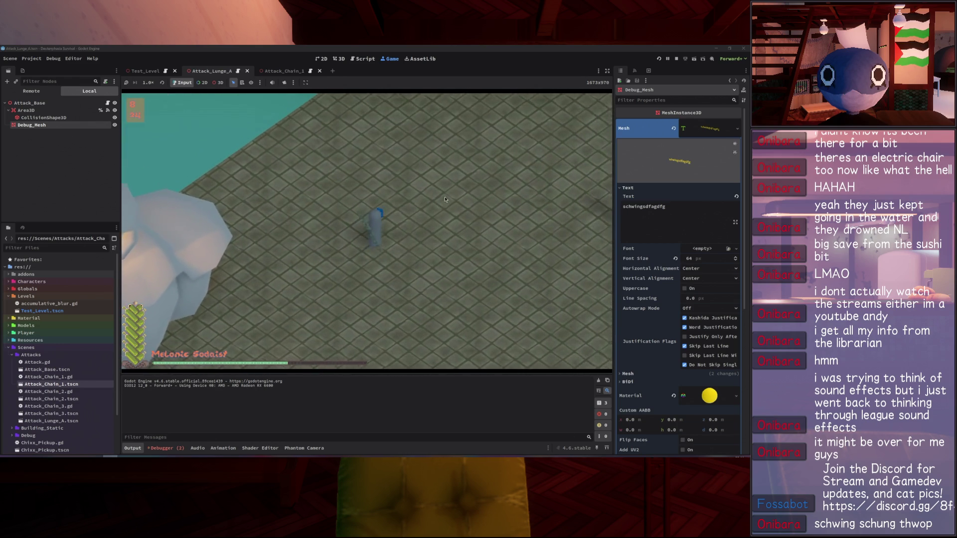
key("s")
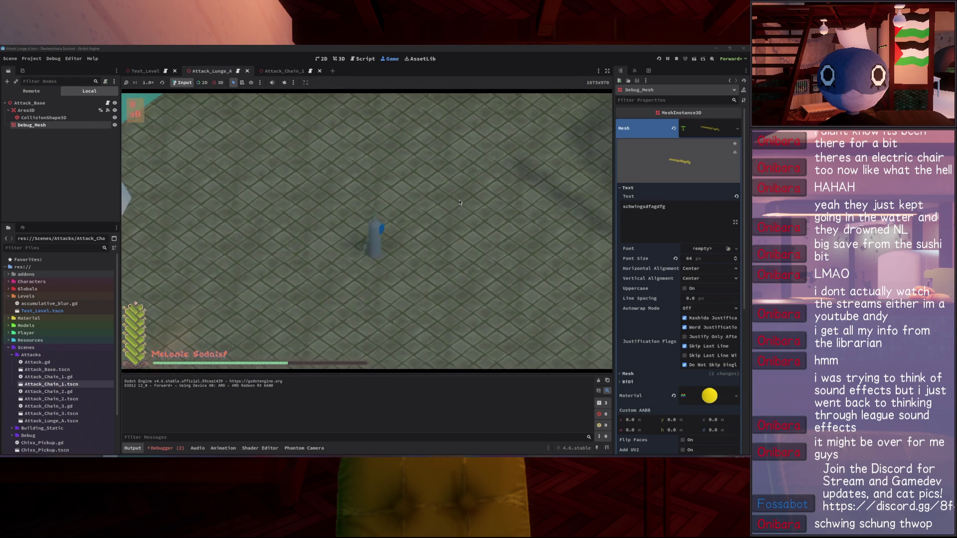
key("s")
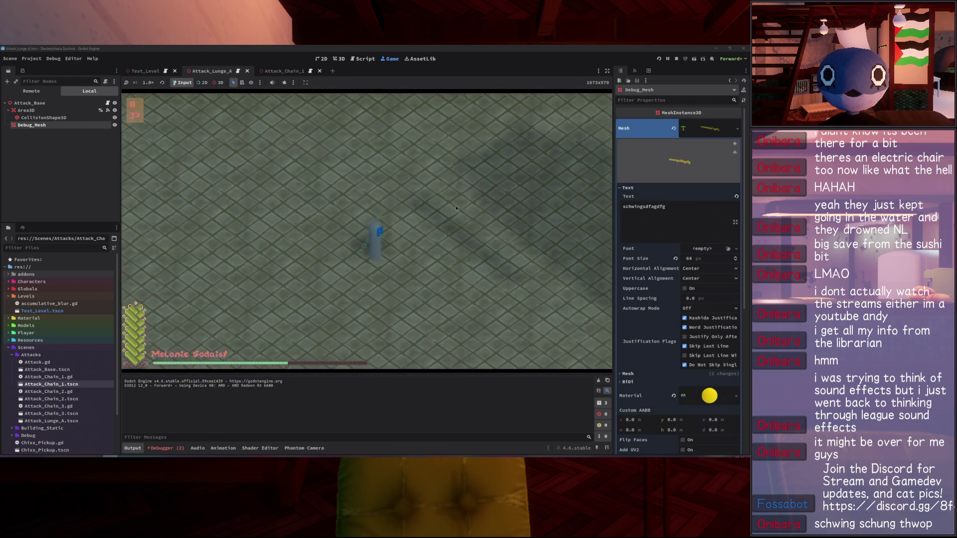
key("s")
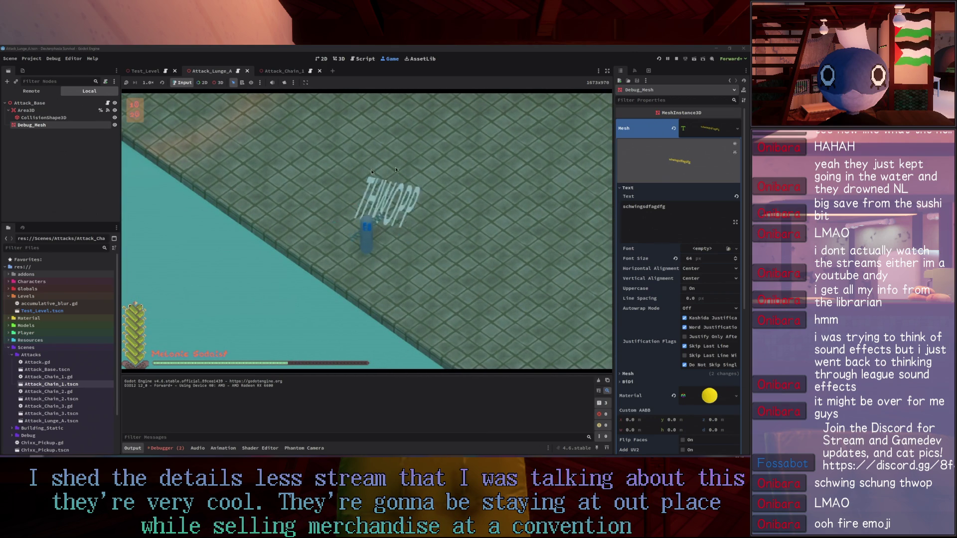
Stop the running game to return to the Attack_Lunge_A scene editor.
left_click(676, 60)
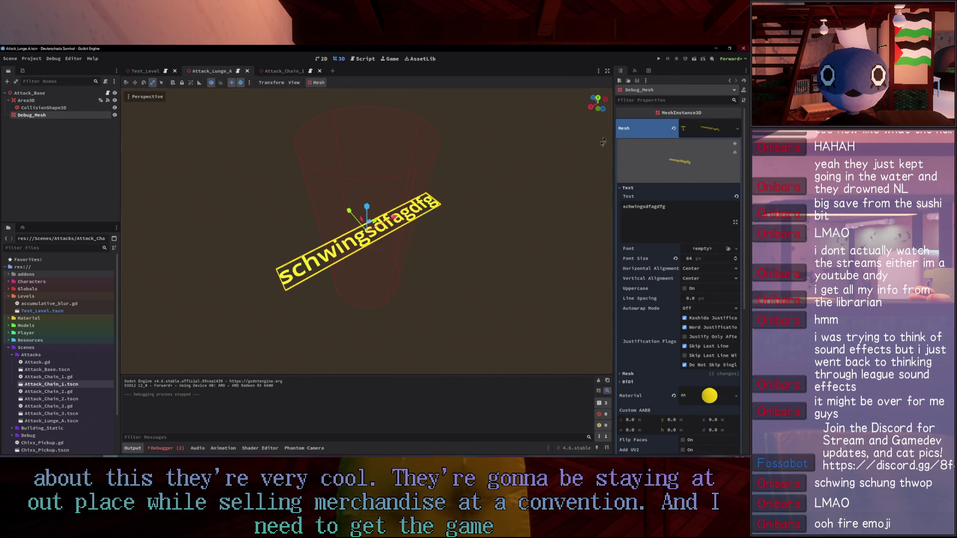
Enter 'Advance' in the debug text with 'fencing lunge' on a second line.
type("A")
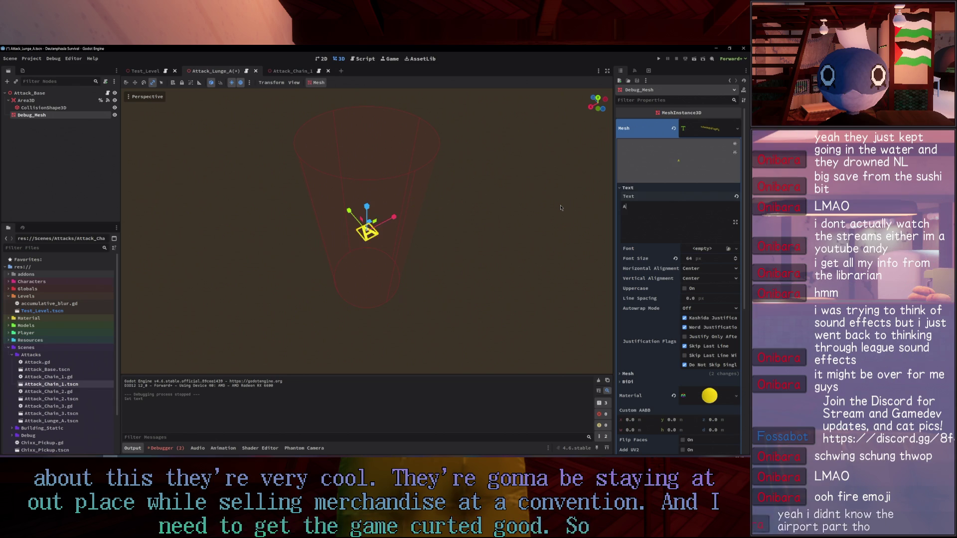
type("dvance")
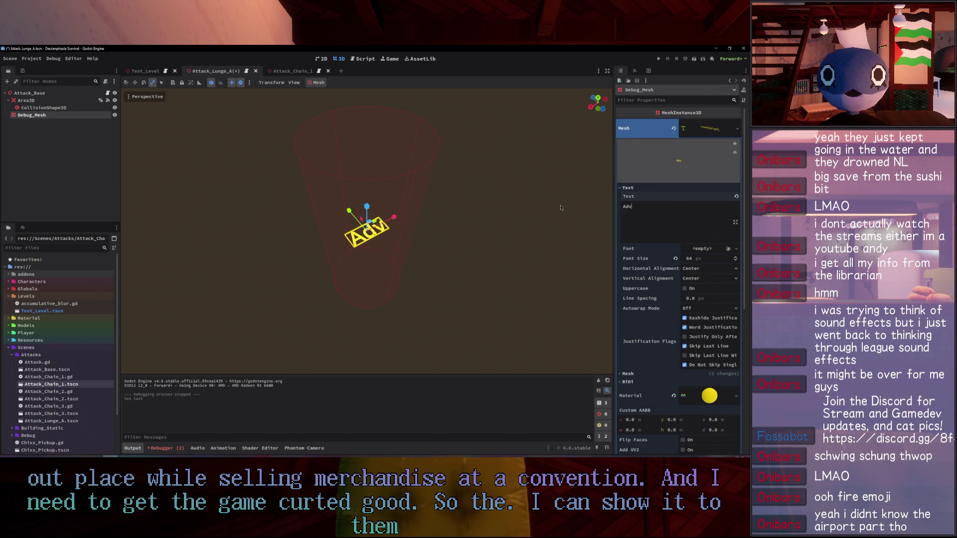
key("Return")
type("1")
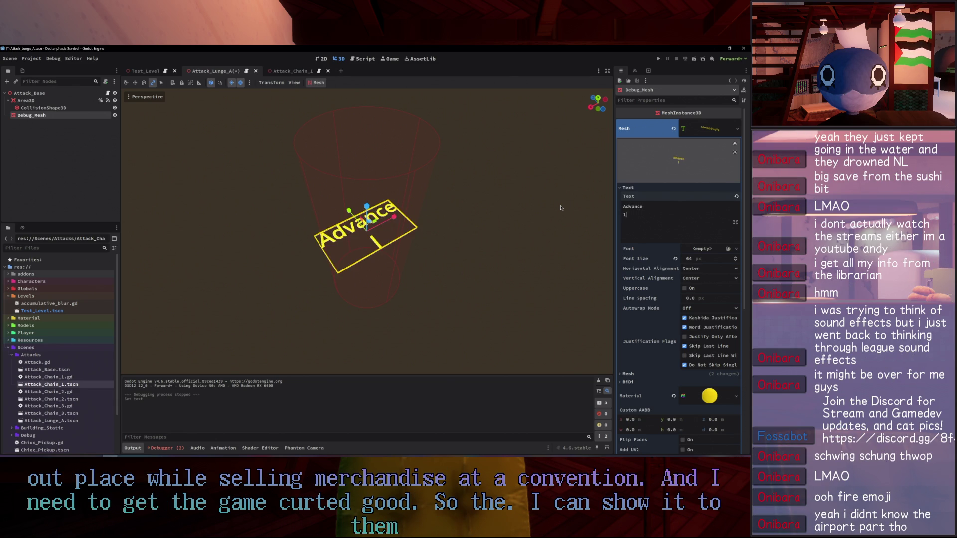
key("BackSpace")
type("fencing lunge")
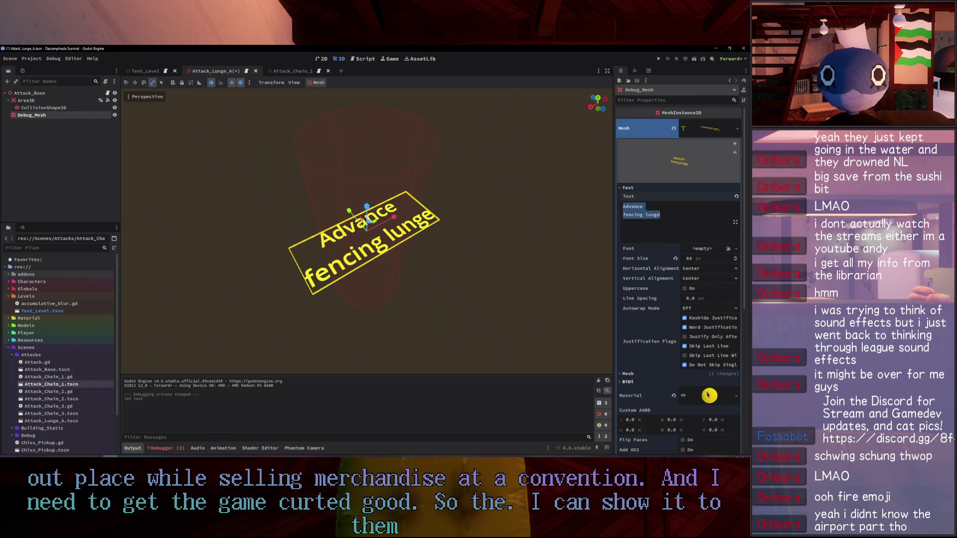
Change the text material's albedo colour from yellow to a darker blue.
left_click(708, 395)
scroll(664, 299, "down", 5)
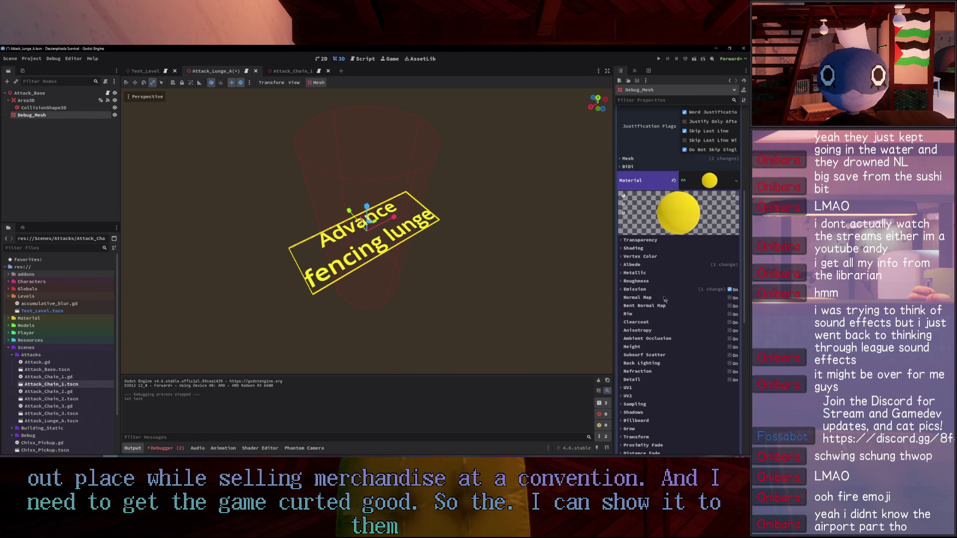
left_click(633, 267)
left_click(710, 274)
left_click(685, 87)
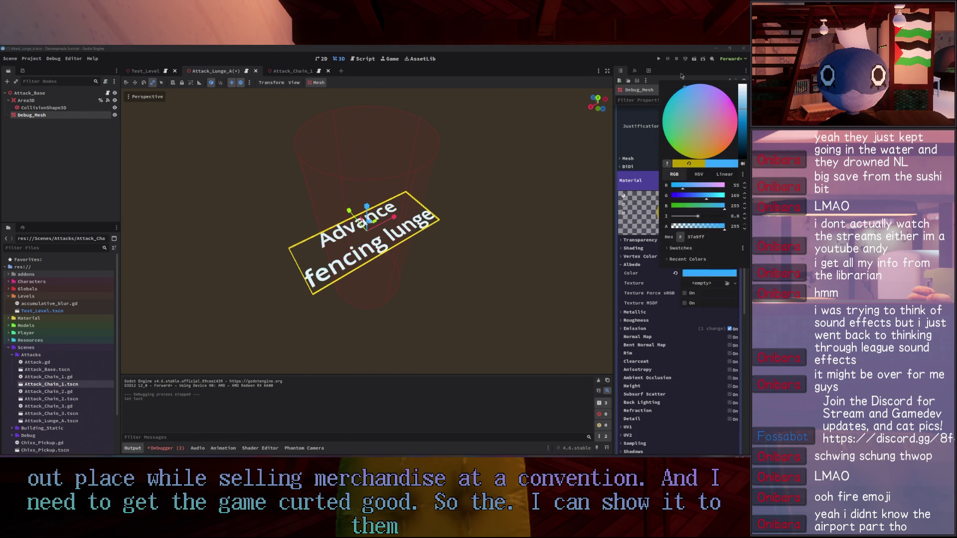
left_click_drag(743, 88, 743, 130)
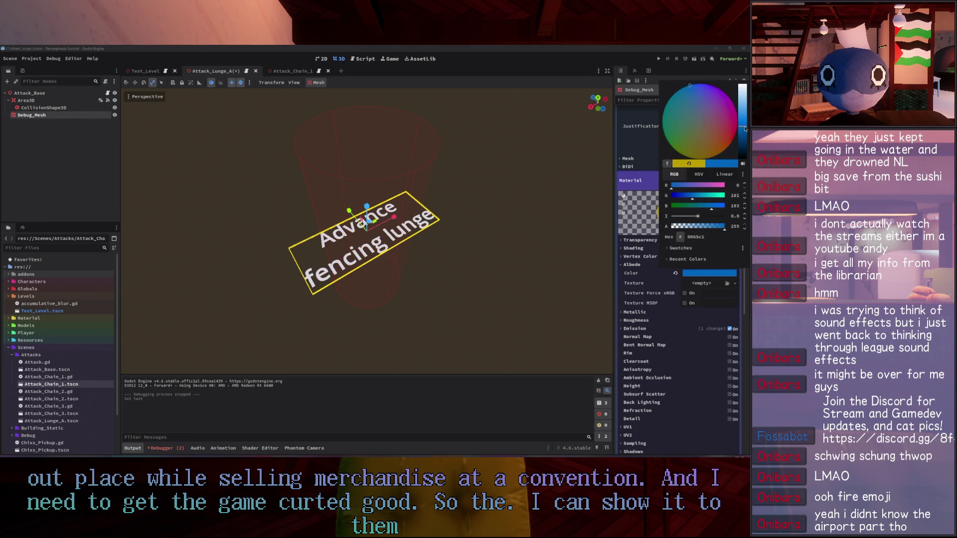
left_click(530, 217)
Set the material's emission colour to bright blue 4ba6ff.
scroll(686, 306, "down", 3)
left_click(642, 199)
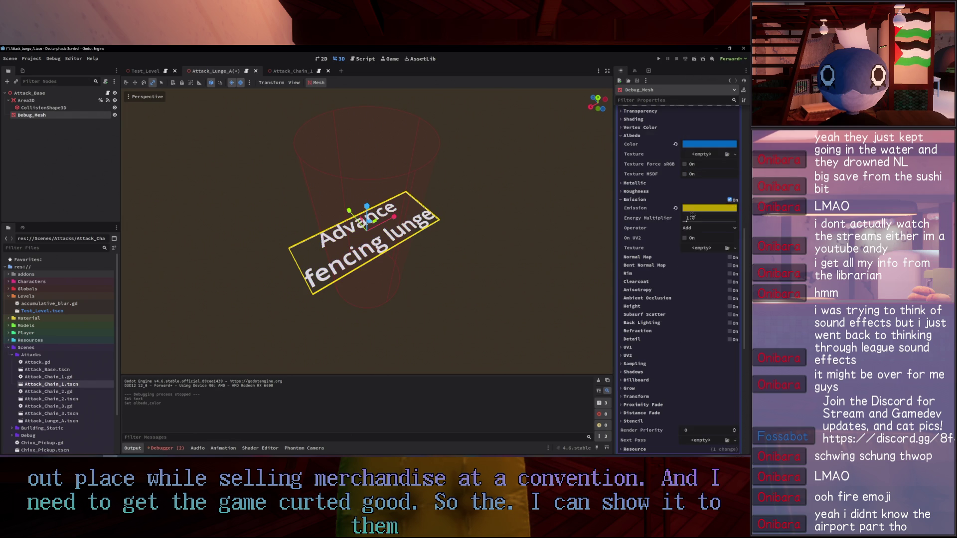
left_click(693, 210)
left_click_drag(742, 235, 749, 267)
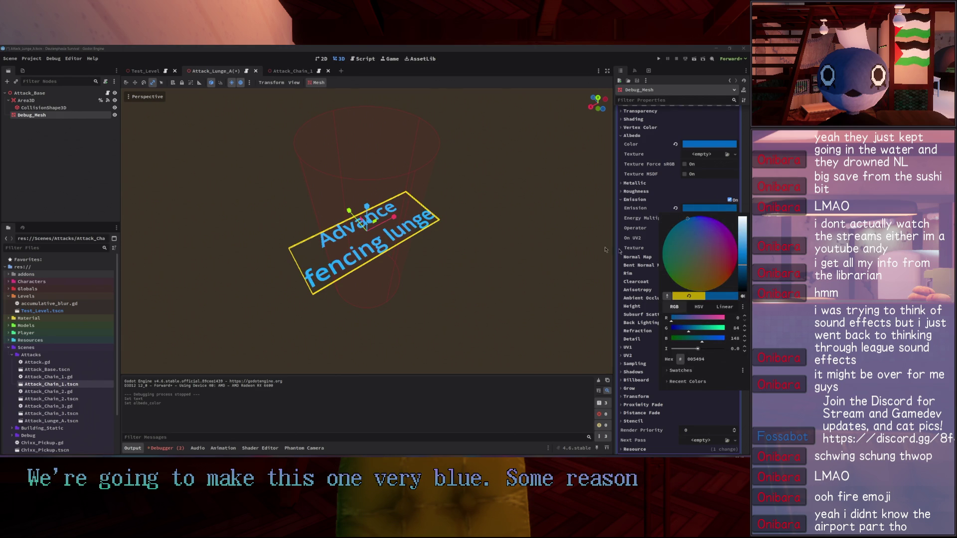
left_click(596, 234)
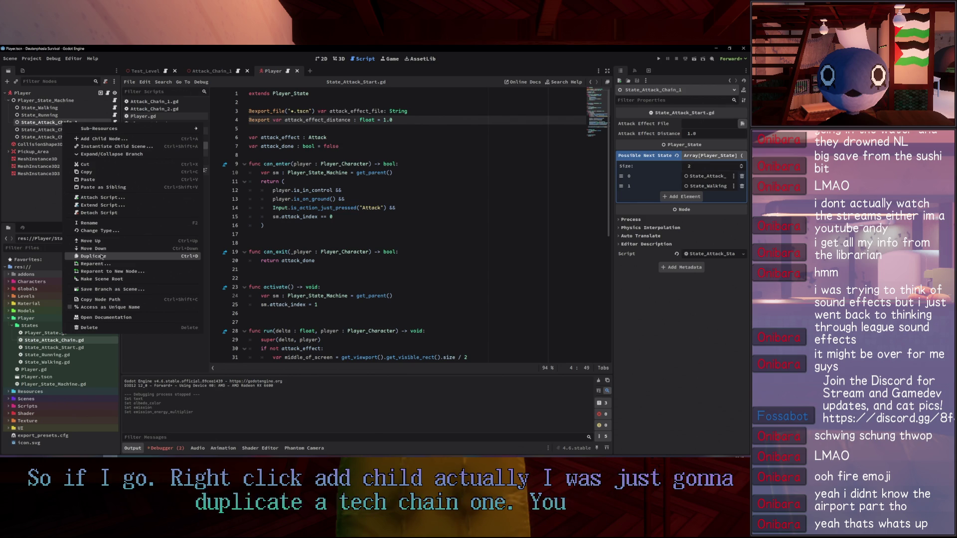
Duplicate an attack state as State_Attack_Start_Lunge and move State_Attack_Chain_1 below it.
key("ctrl+d")
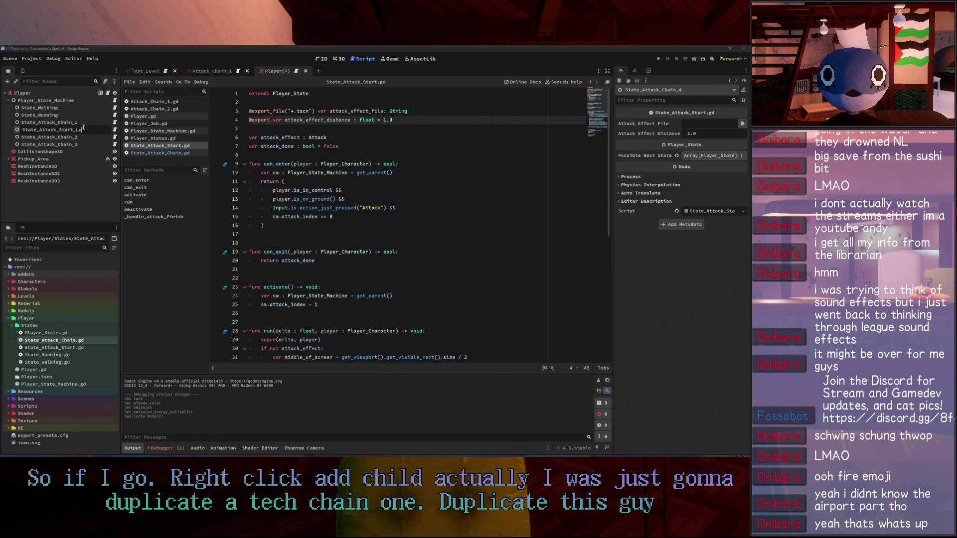
type("nge")
key("Return")
left_click_drag(55, 122, 114, 132)
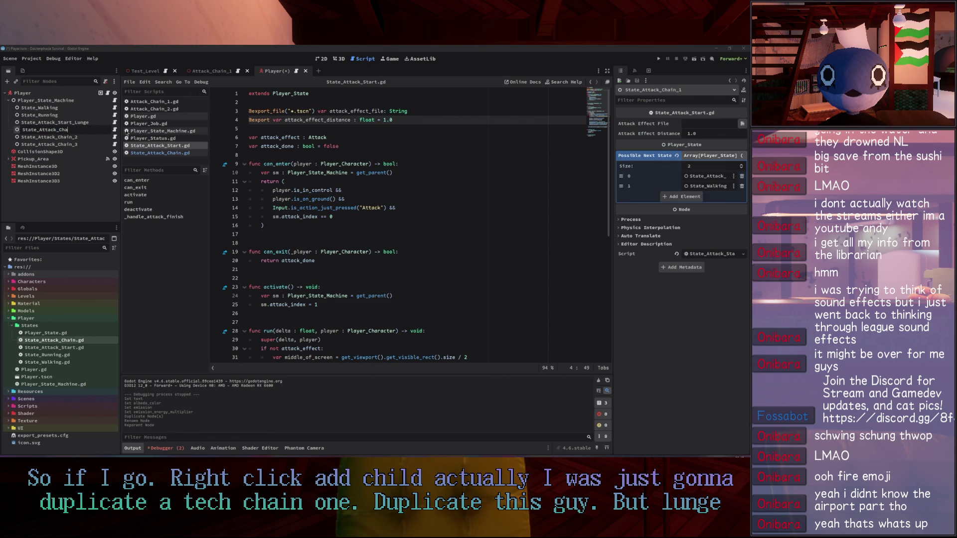
Rename the other states State_Attack_Start_Walk, State_Attack_Chain_1 and State_Attack_Chain_2.
type("lk")
key("Return")
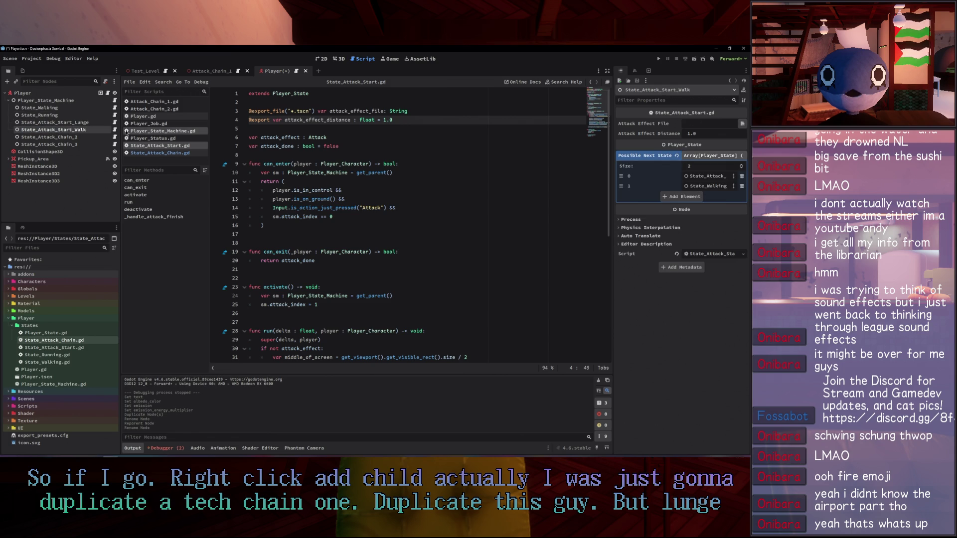
double_click(91, 136)
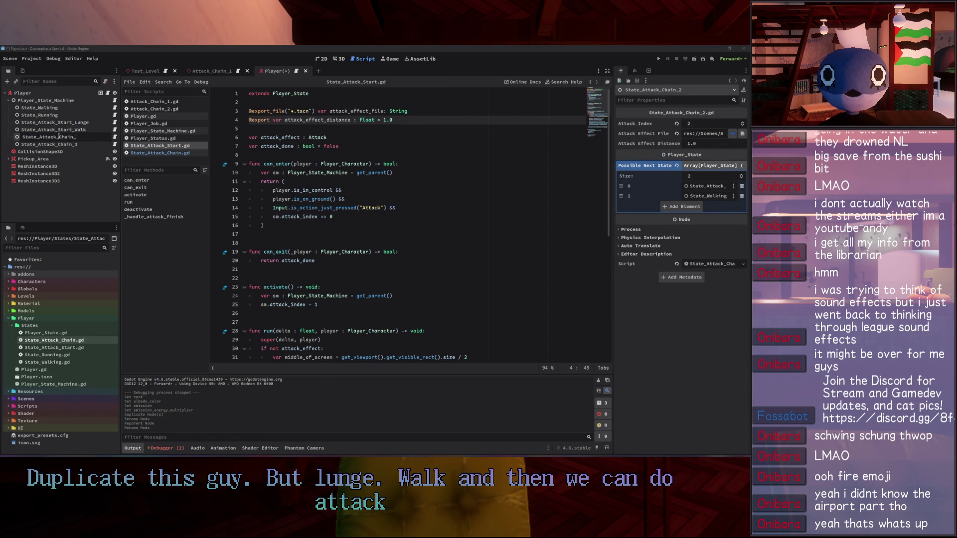
type("1")
key("Return")
double_click(75, 144)
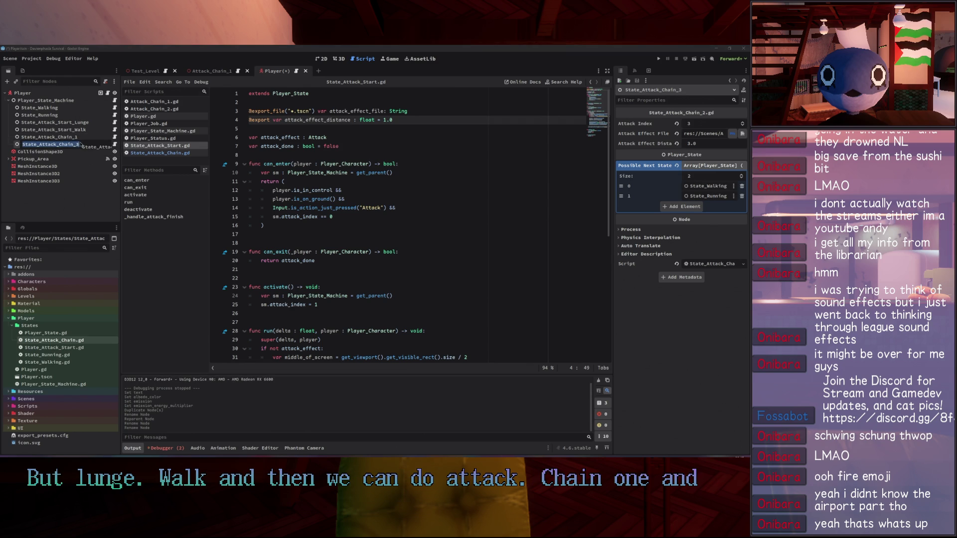
key("End")
key("BackSpace")
type("2")
key("Return")
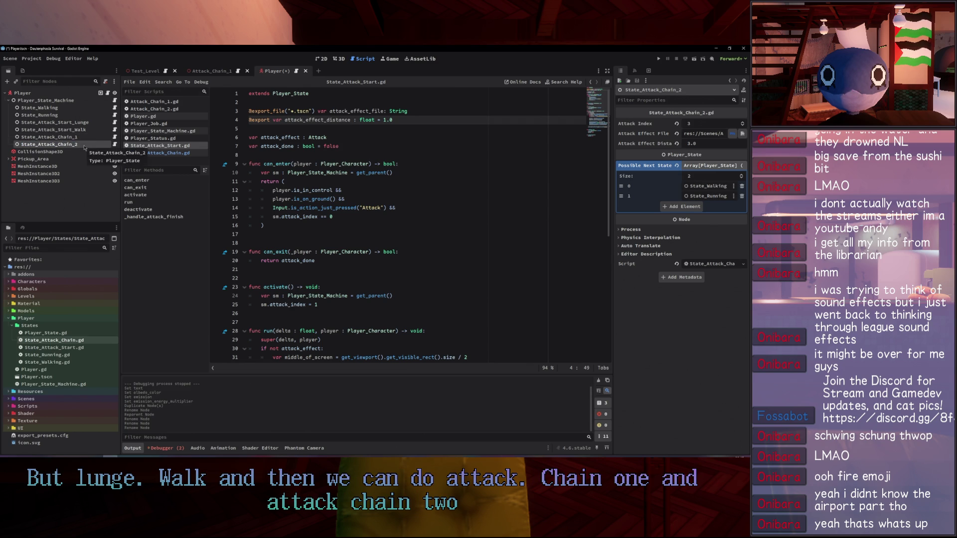
Widen the Inspector and review the Walk and Lunge start states' properties.
left_click(75, 130)
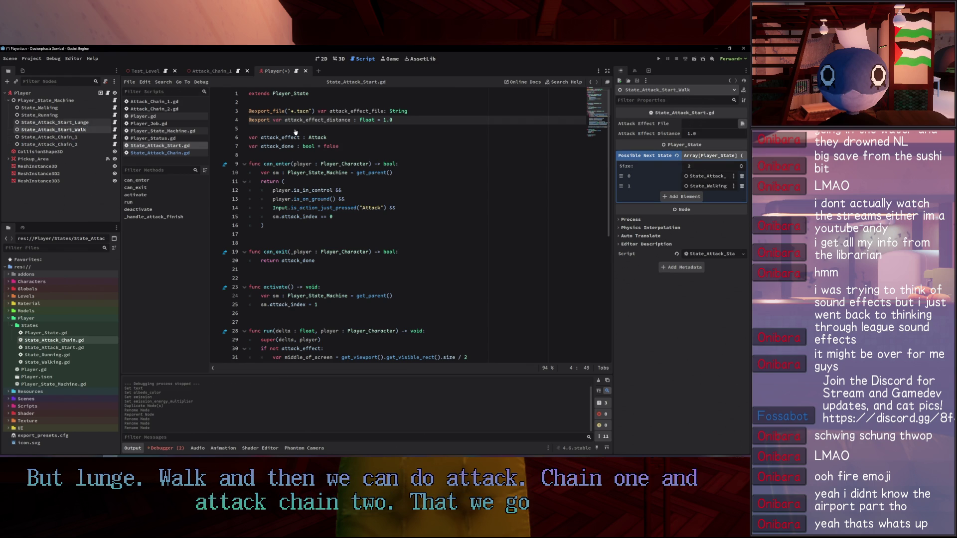
left_click_drag(614, 225, 521, 225)
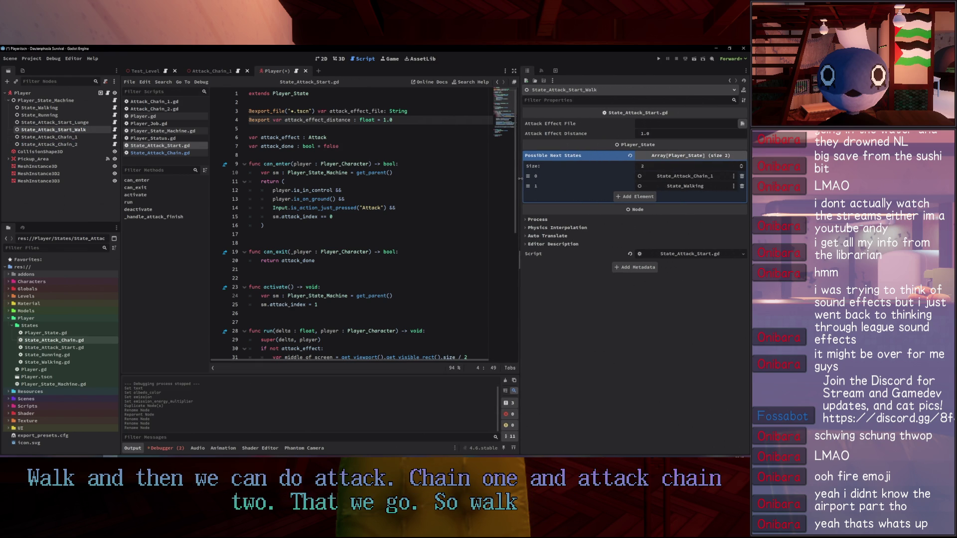
left_click(86, 123)
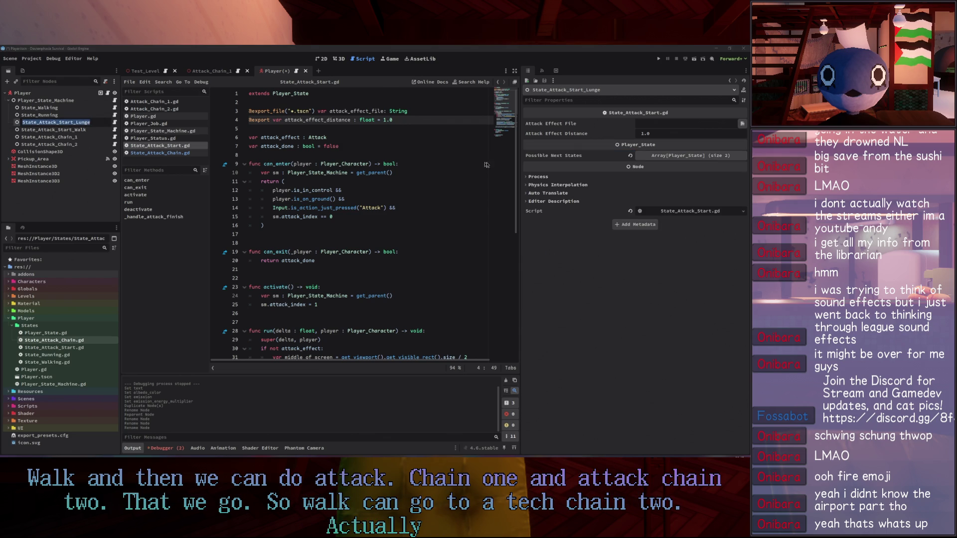
Add State_Attack_Start_Lunge to State_Running's Possible Next States, then review the other transitions.
left_click(653, 156)
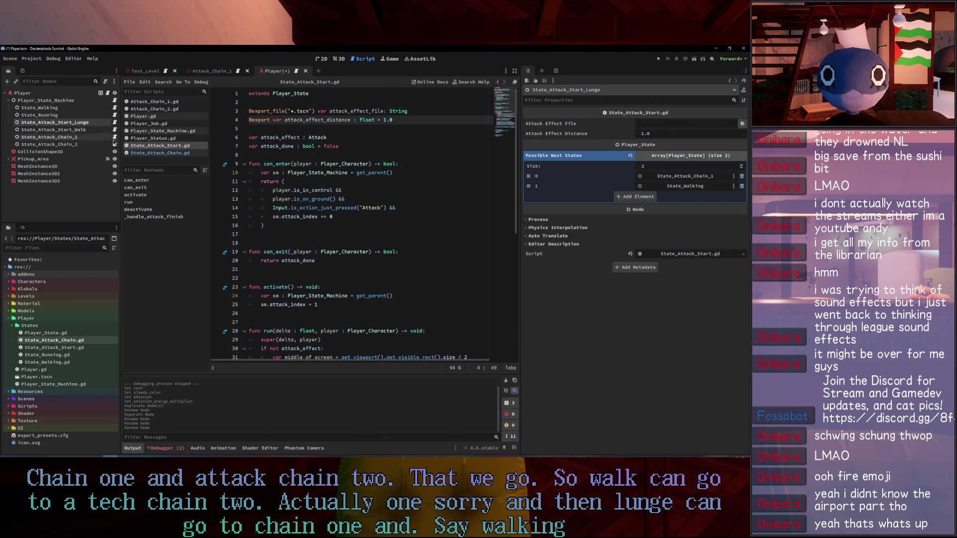
left_click(91, 115)
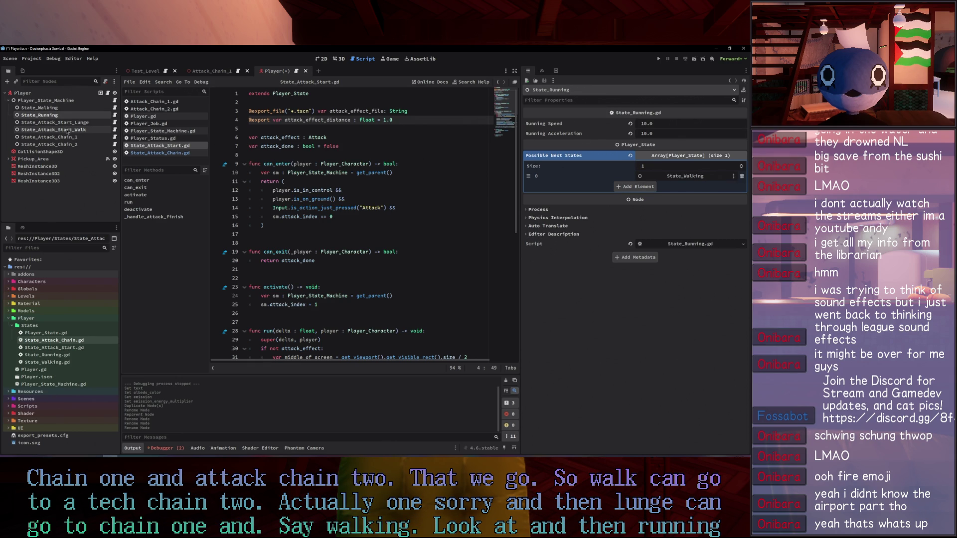
left_click_drag(68, 123, 614, 196)
left_click(35, 109)
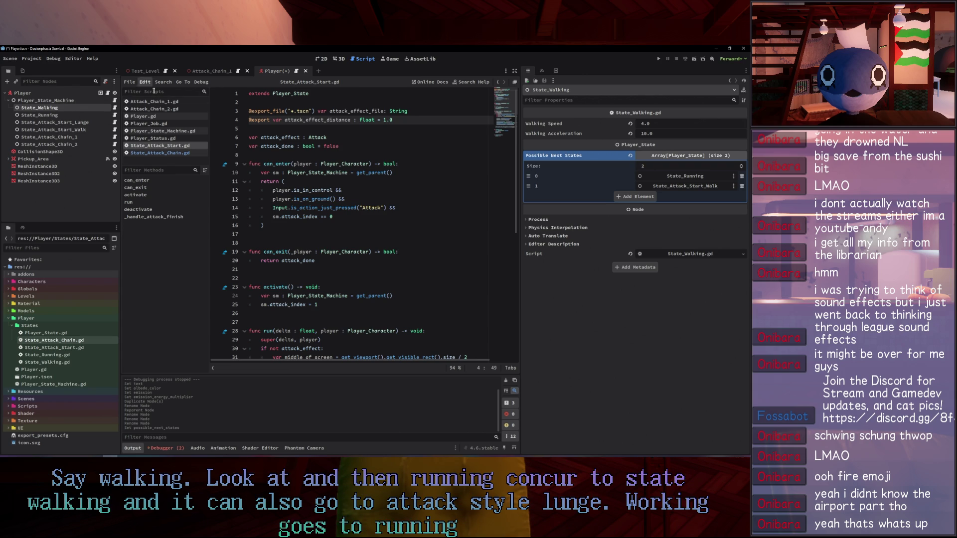
left_click(72, 122)
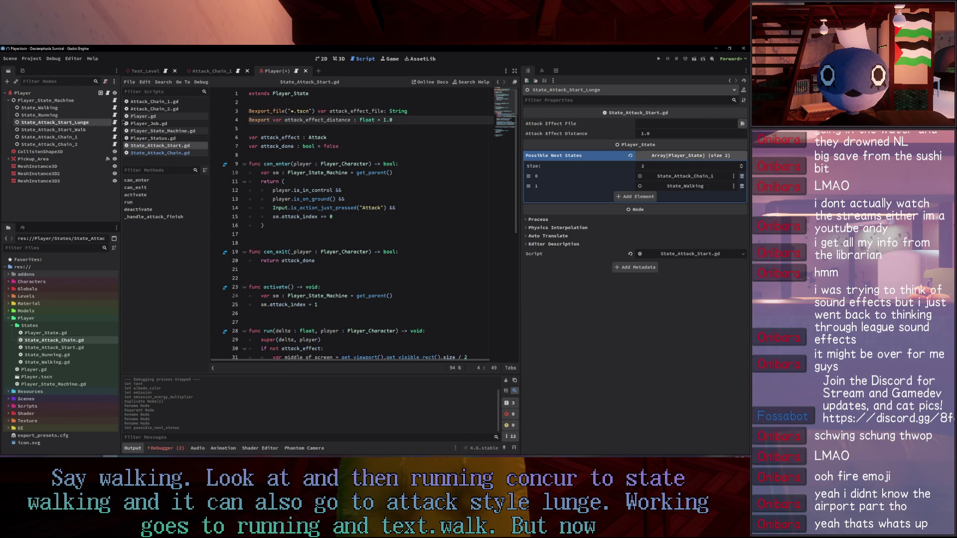
left_click(369, 146)
Replace the hard-coded load() path with attack_effect_file in the attack-start script and save.
left_click(339, 112)
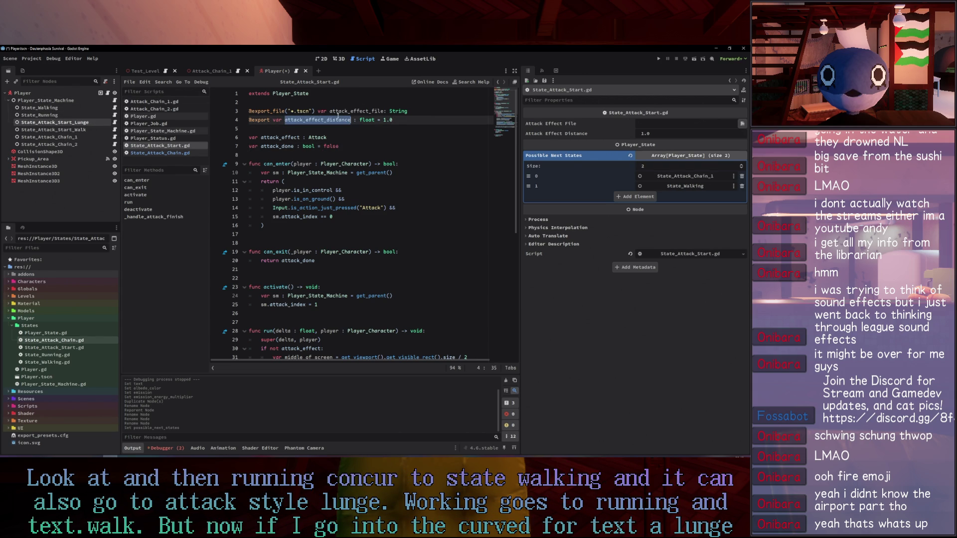
scroll(339, 112, "down", 7)
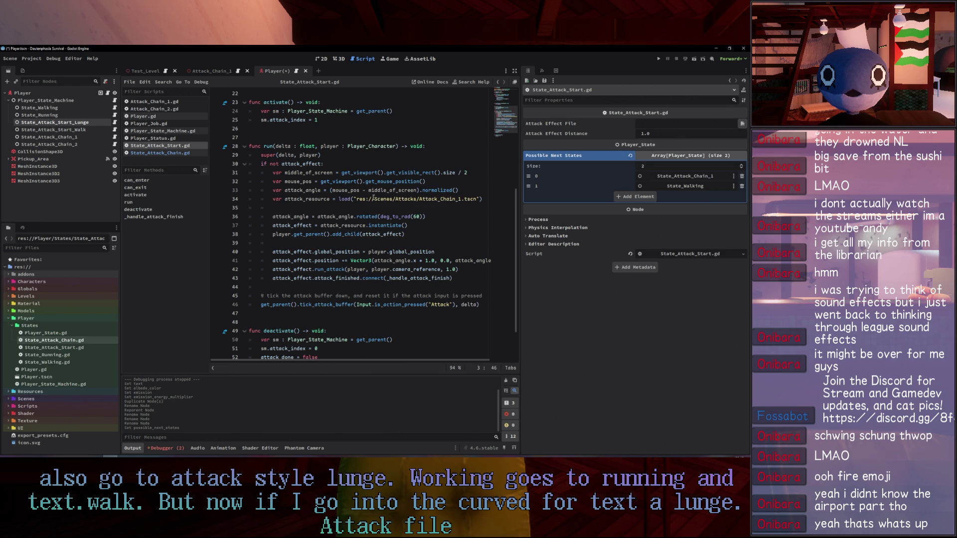
left_click_drag(355, 199, 482, 199)
type("attack_effect_file")
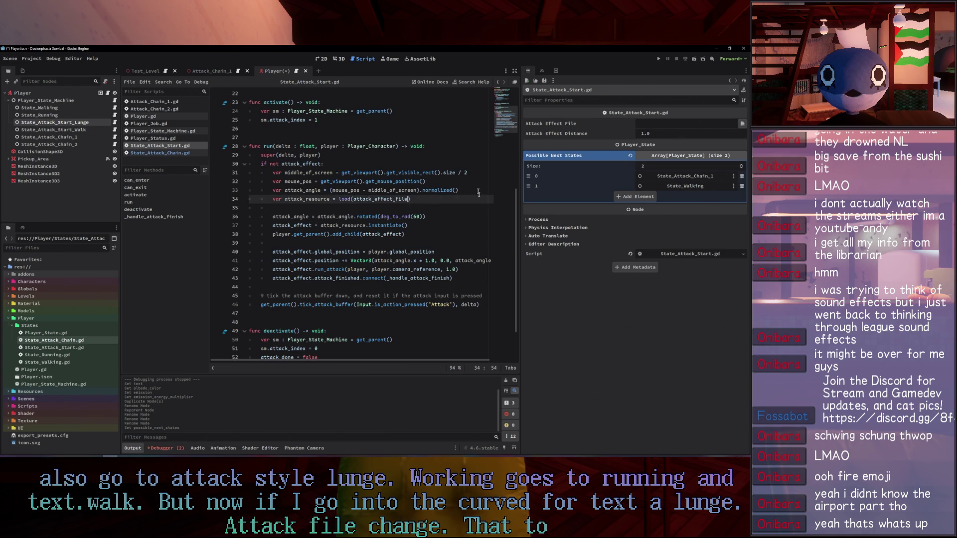
left_click(461, 163)
key("ctrl+s")
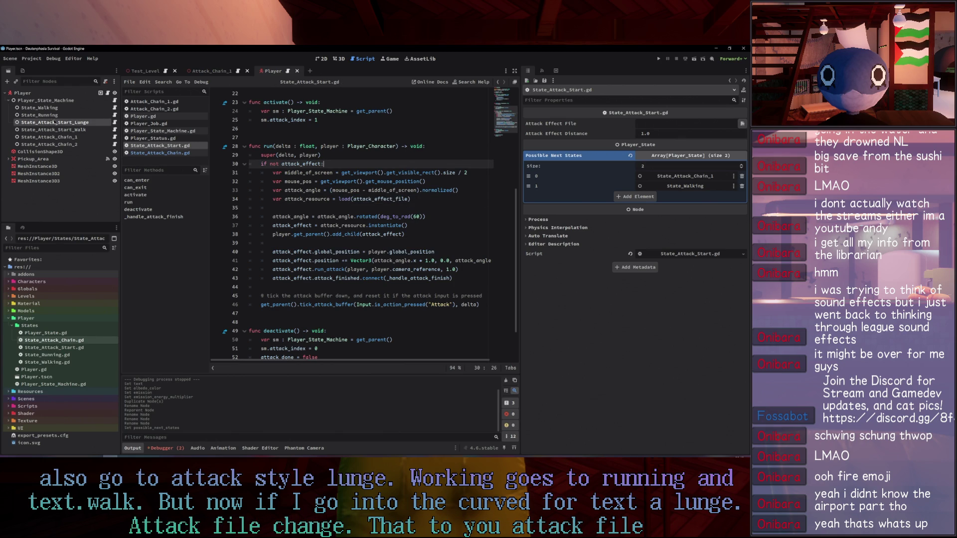
Assign Attack_Chain_1.tscn as State_Attack_Start_Walk's attack effect file.
left_click(58, 129)
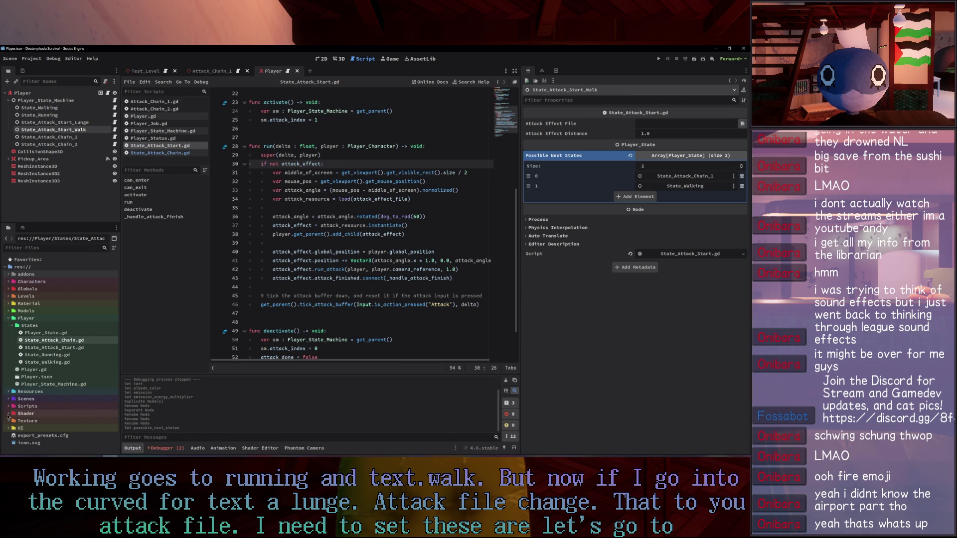
left_click(7, 400)
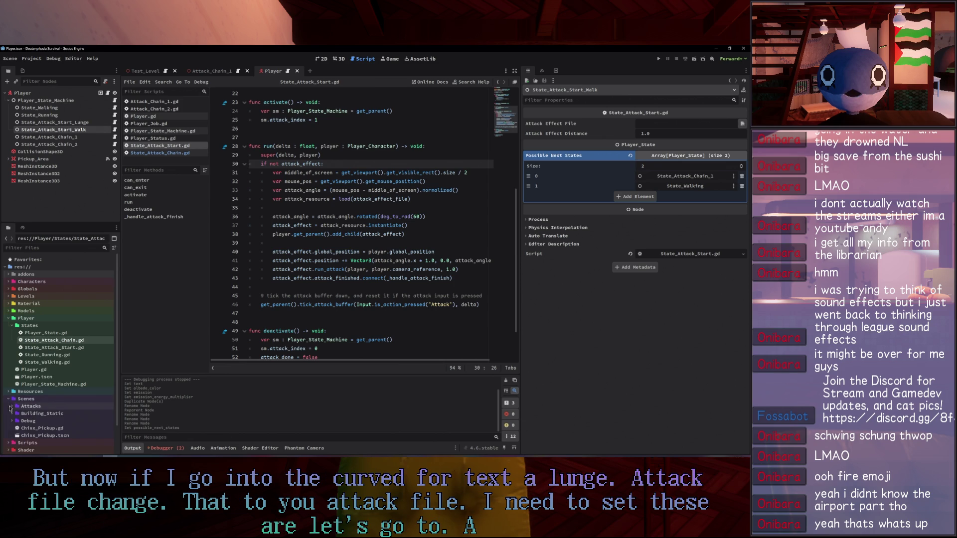
scroll(69, 425, "down", 1)
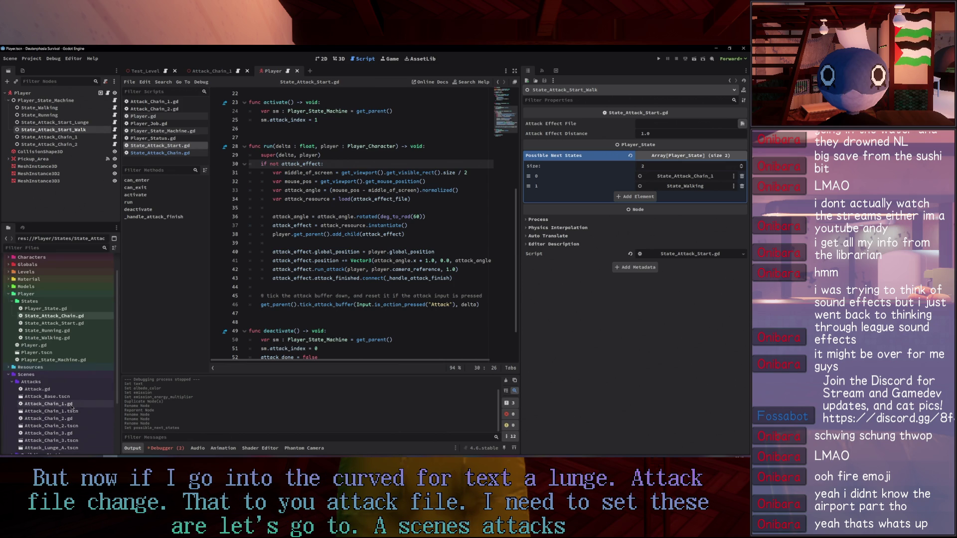
left_click(73, 405)
mouse_move(75, 408)
left_mouse_down()
mouse_move(683, 142)
mouse_move(672, 124)
left_mouse_up()
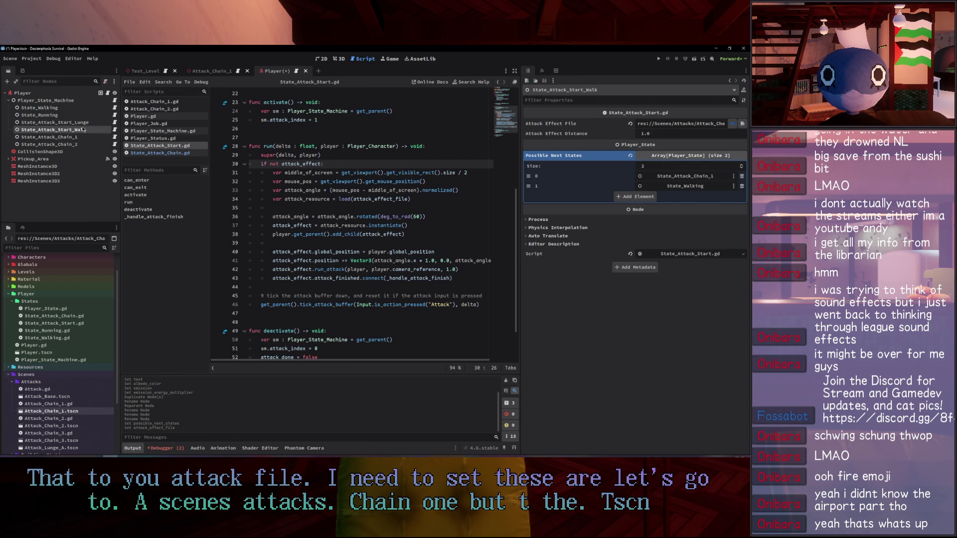
Assign Attack_Lunge_A.tscn as State_Attack_Start_Lunge's attack effect file and run the game.
double_click(82, 123)
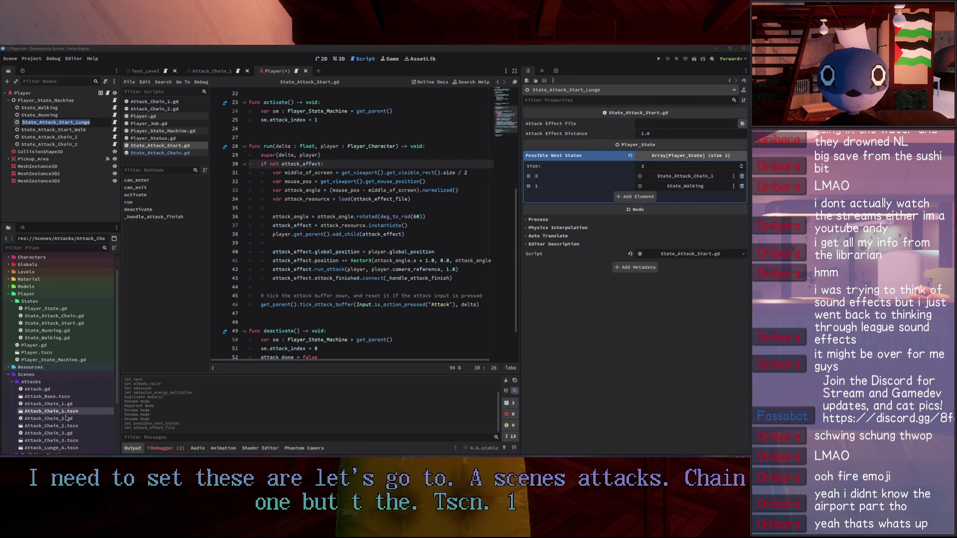
scroll(80, 432, "down", 2)
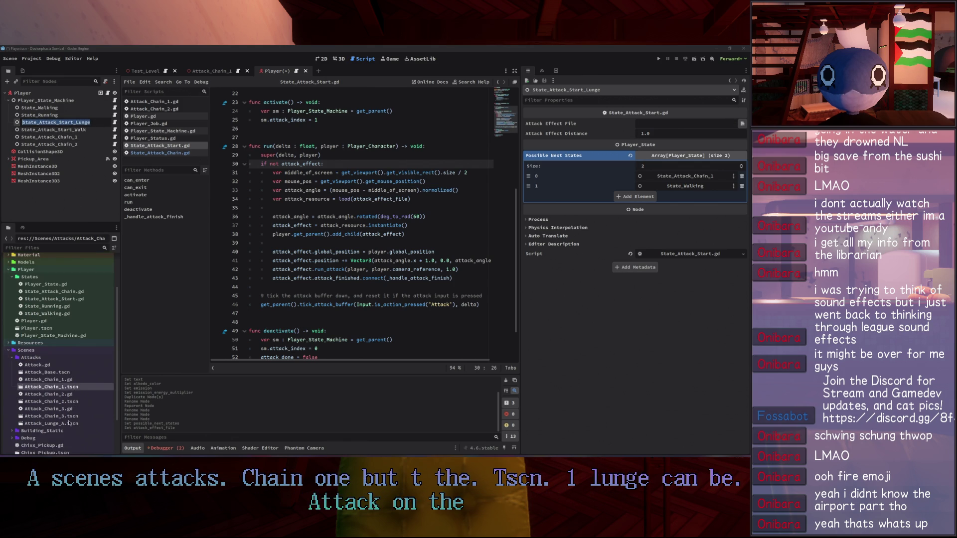
key("Escape")
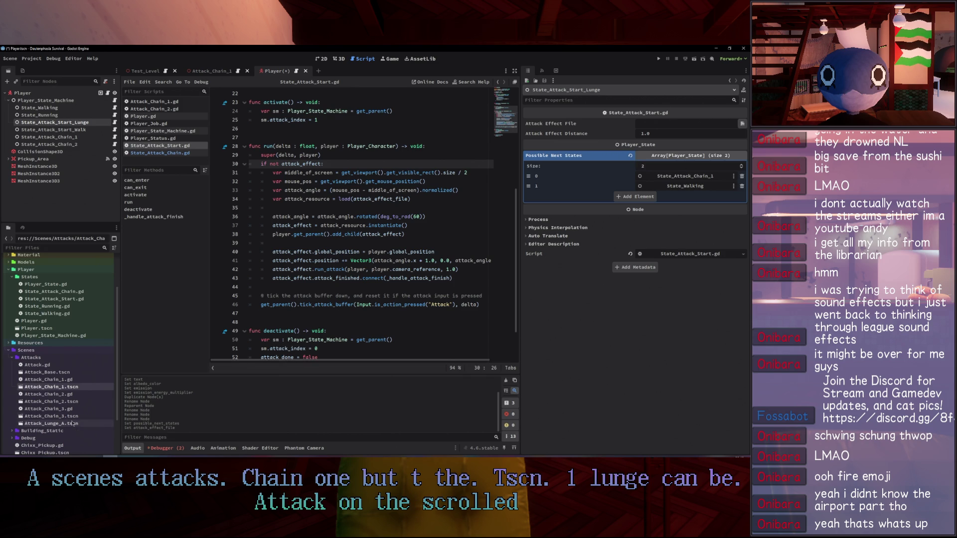
mouse_move(73, 424)
left_mouse_down()
mouse_move(93, 424)
mouse_move(601, 193)
left_mouse_up()
left_click_drag(657, 132, 656, 127)
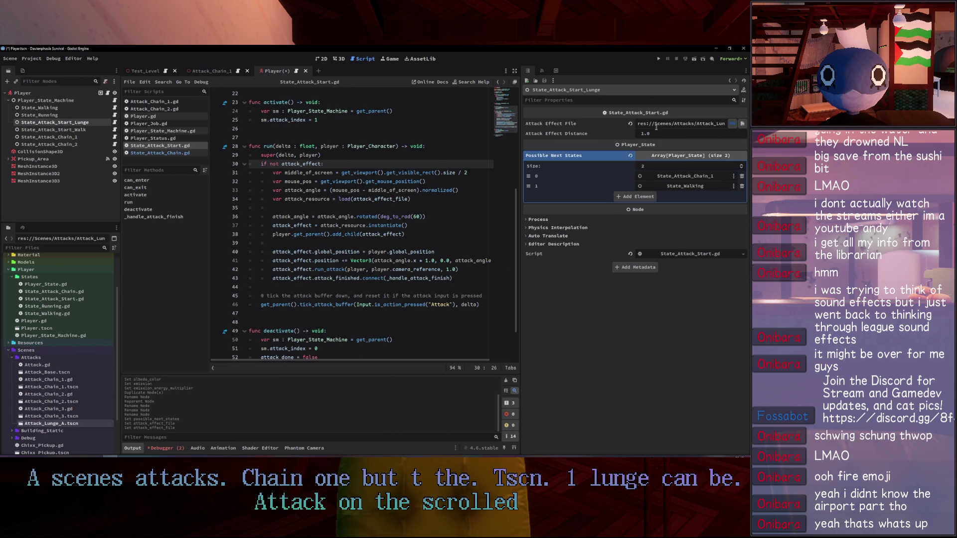
left_click(408, 146)
left_click(659, 58)
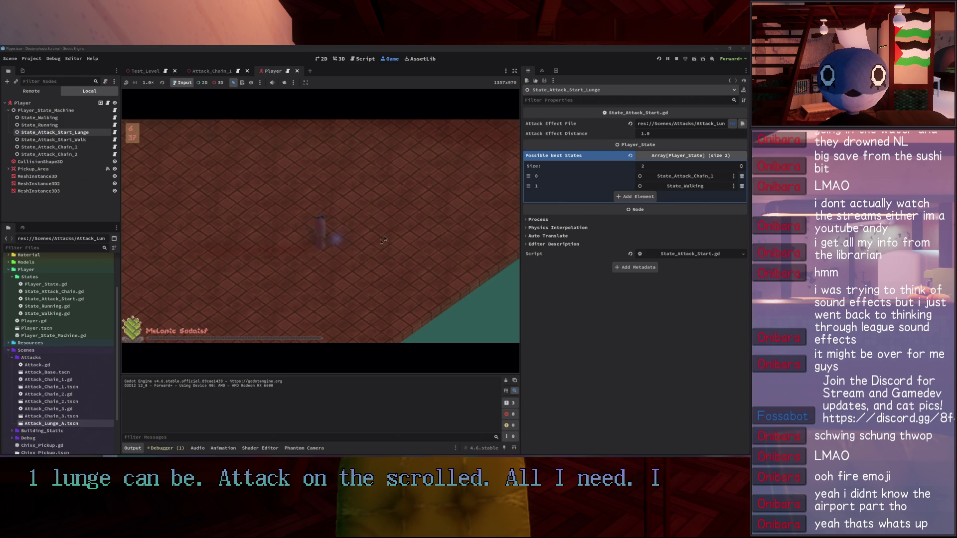
Restart the game to test the lunge again, then stop it.
left_click(676, 59)
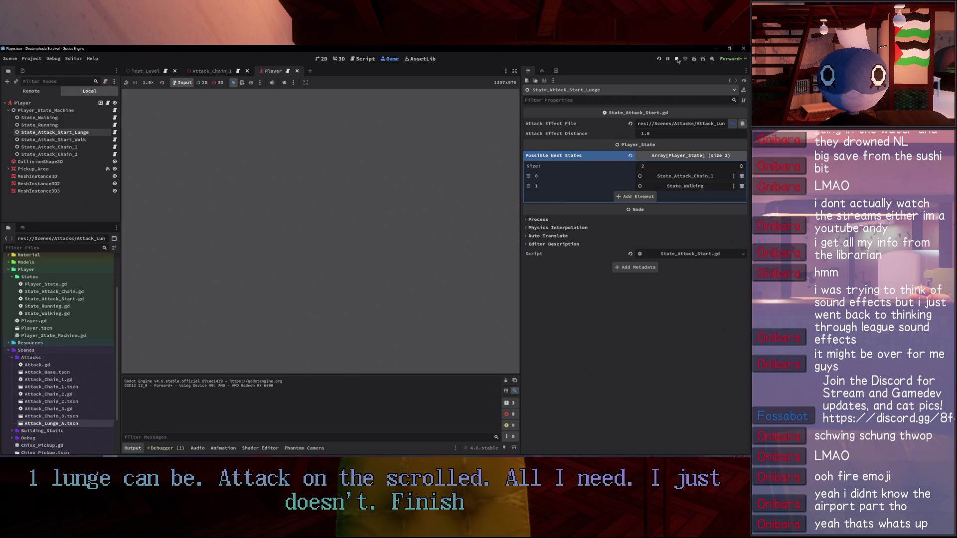
left_click(659, 58)
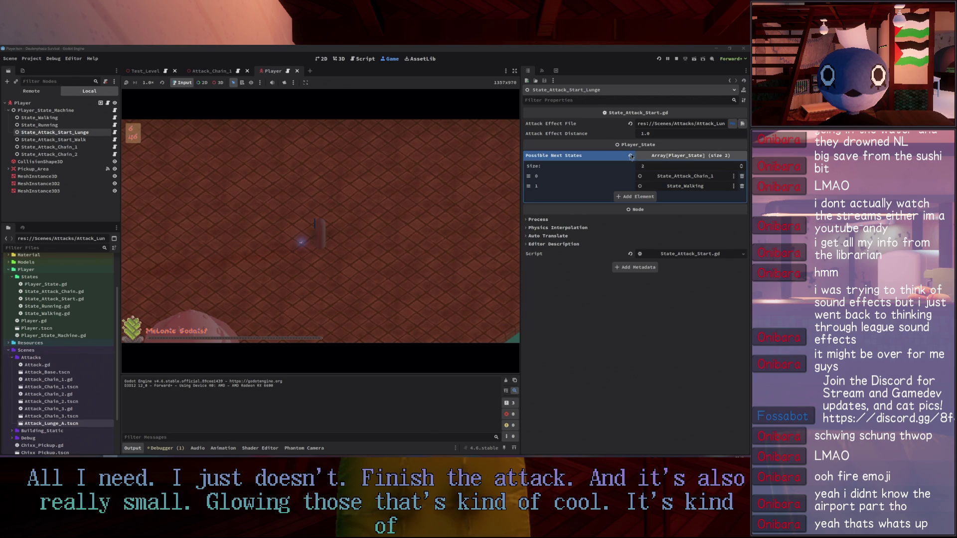
left_click(676, 59)
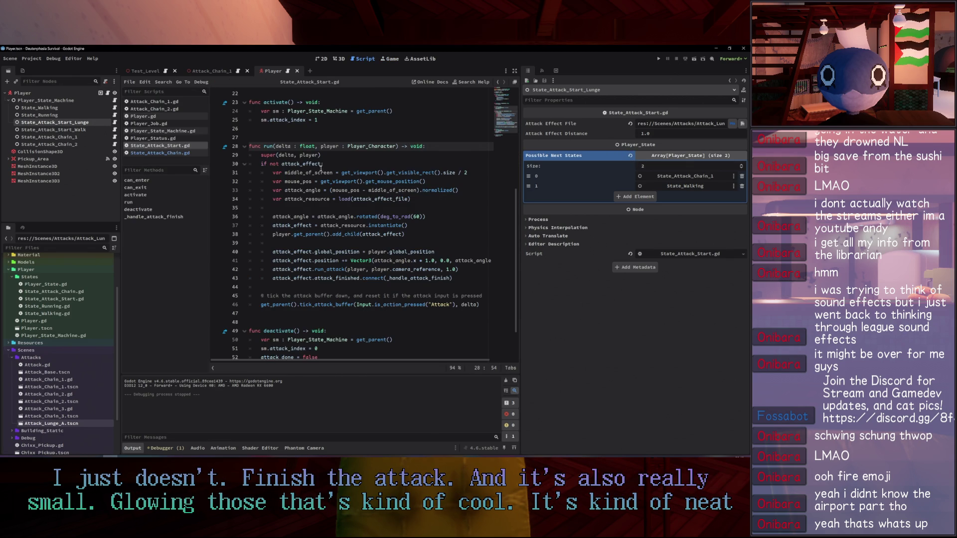
Glance at Attack_Chain_1 in 3D, then open the lunge state's State_Attack_Start.gd script.
left_click(224, 70)
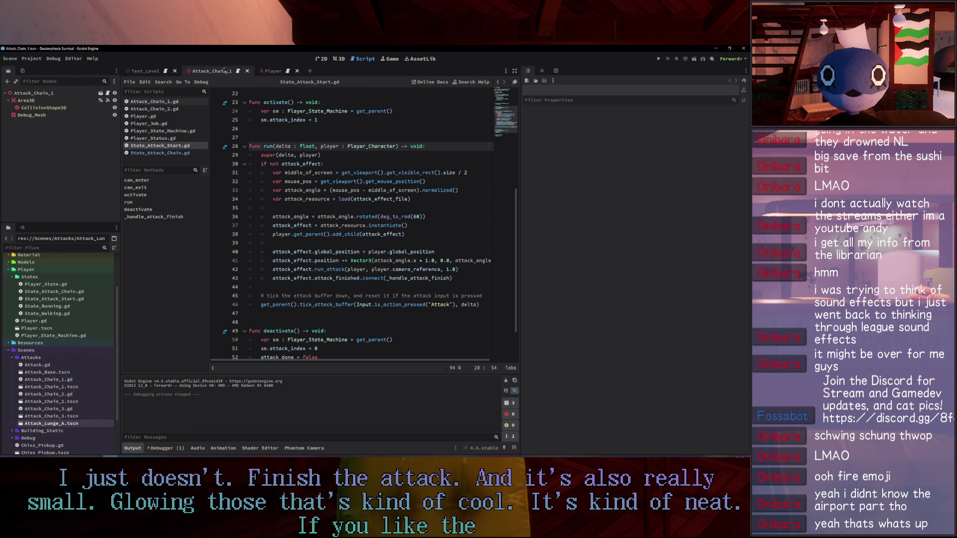
left_click(339, 59)
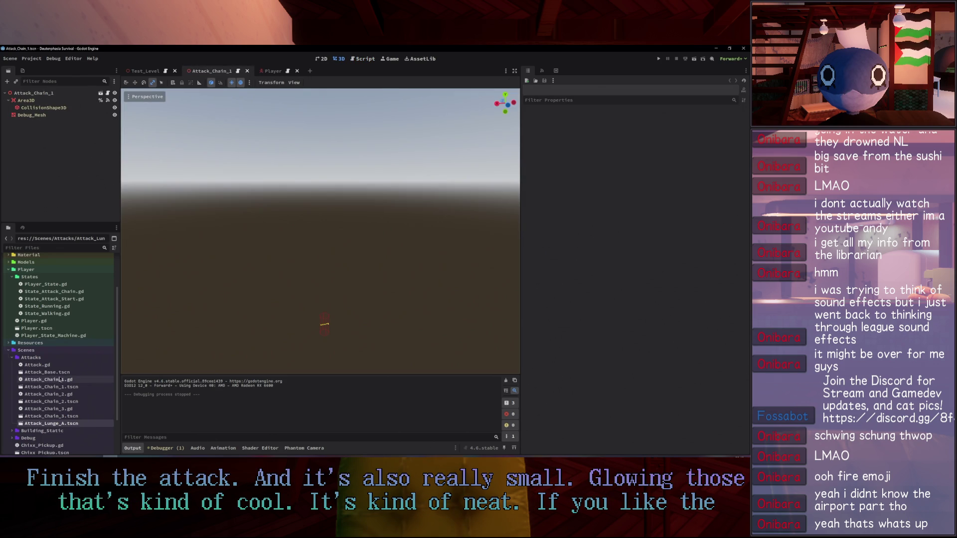
left_click(273, 71)
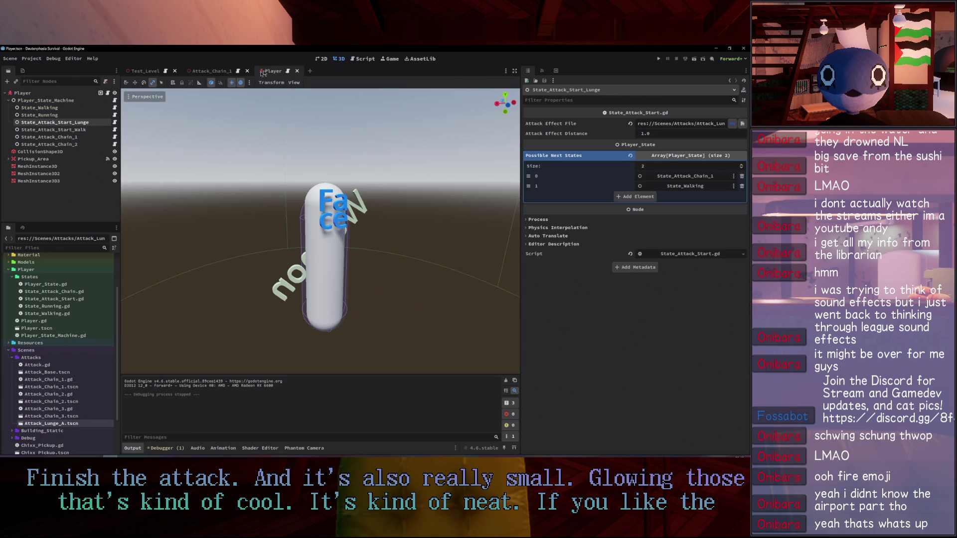
left_click(114, 122)
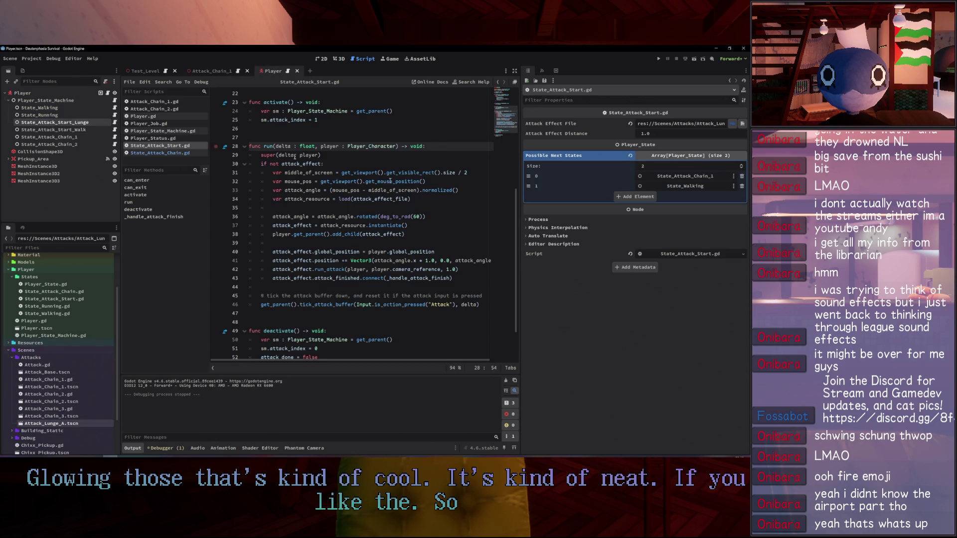
Widen the code editor, collapse the Player folder and select the attack buffer comment lines.
left_click_drag(520, 246, 590, 257)
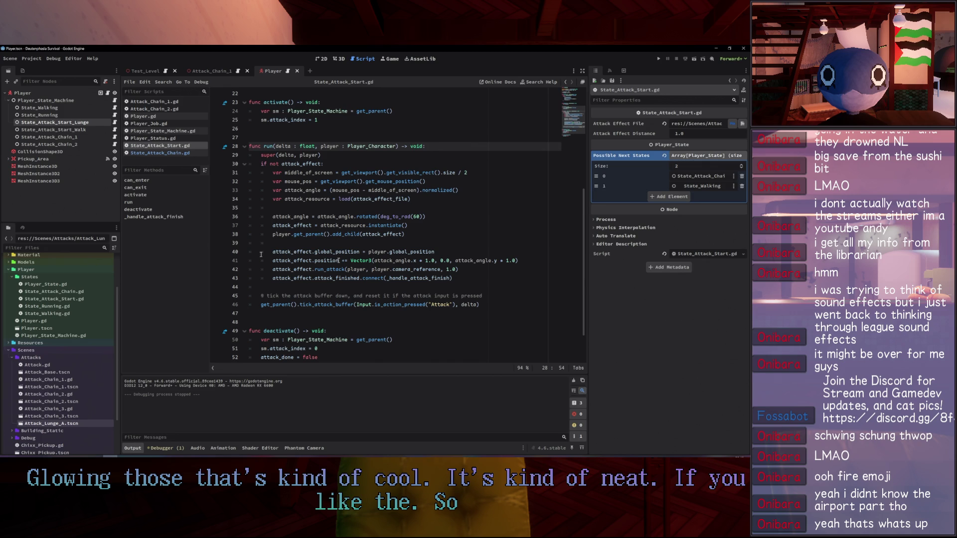
double_click(26, 269)
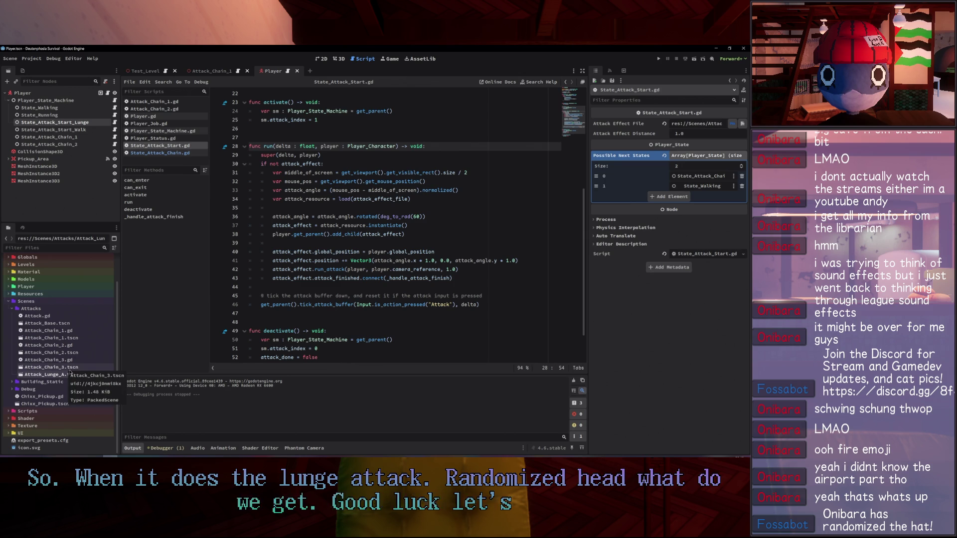
left_click(94, 367)
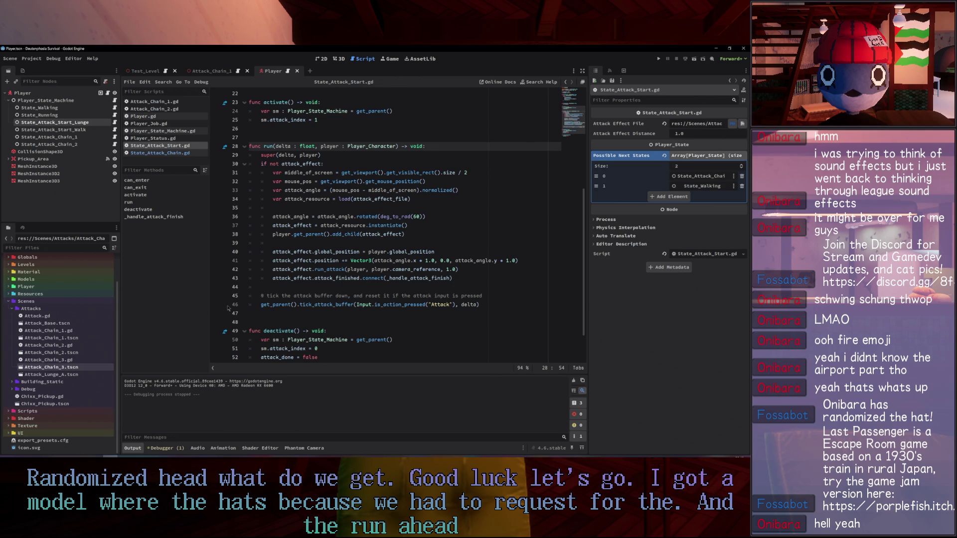
left_click_drag(503, 297, 505, 290)
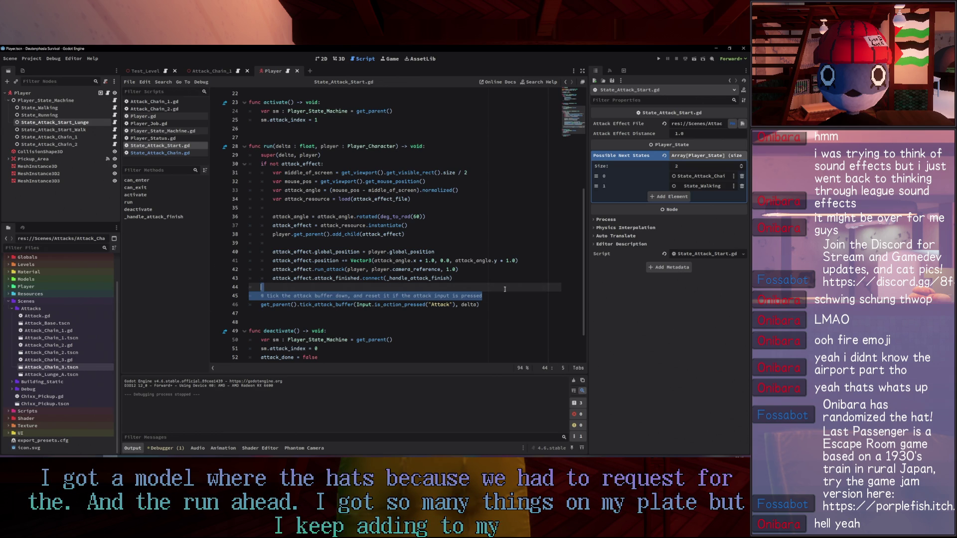
Run the game, trigger a lunge attack, stop it and scroll the script back to the top.
left_click(659, 59)
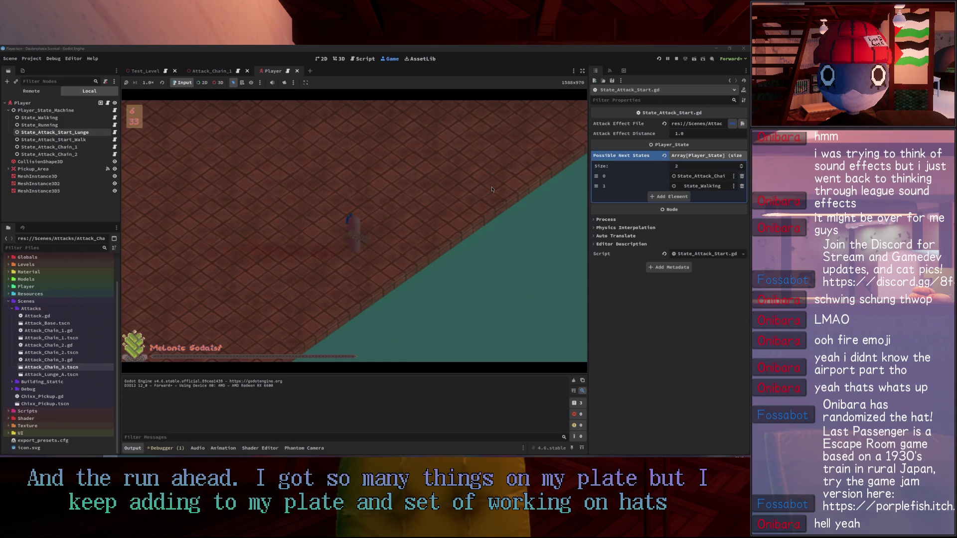
key("w")
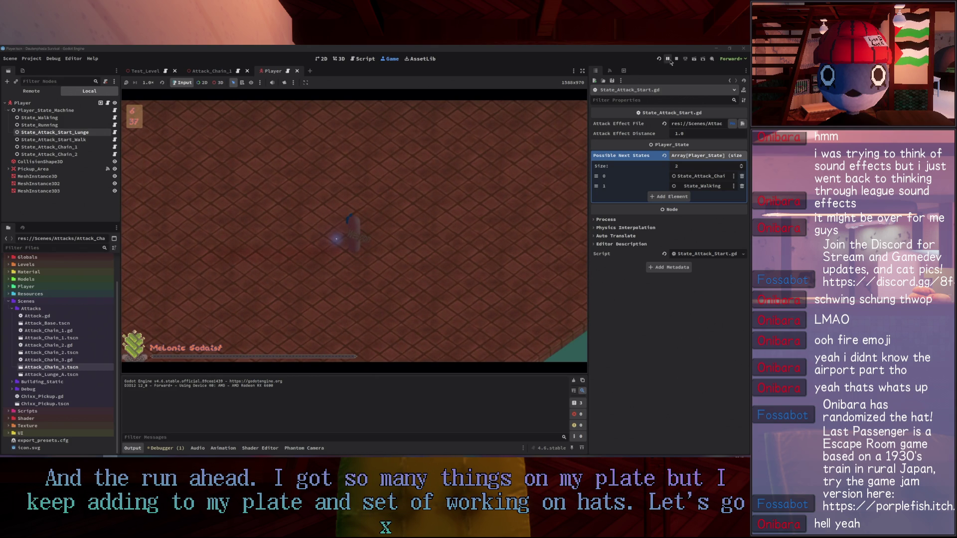
left_click(675, 59)
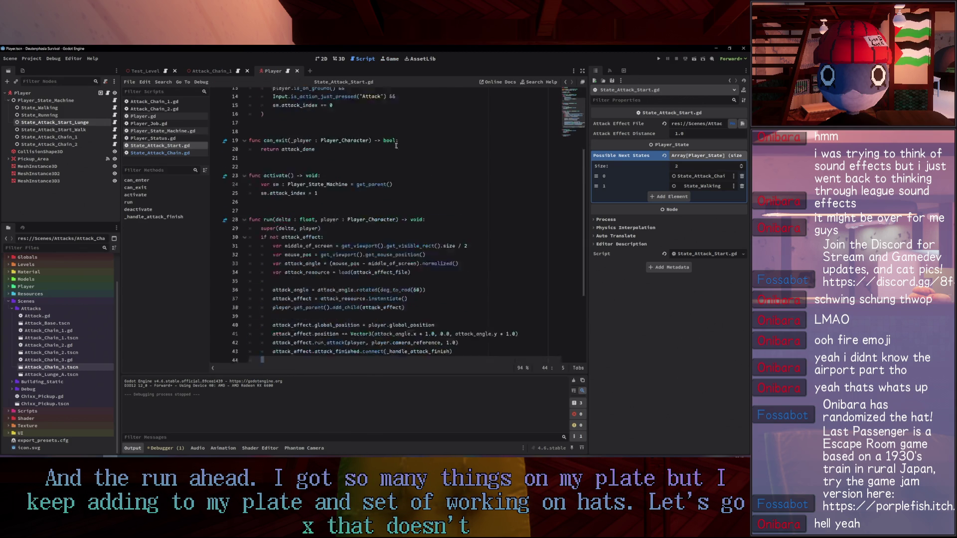
scroll(396, 145, "up", 3)
scroll(265, 156, "up", 1)
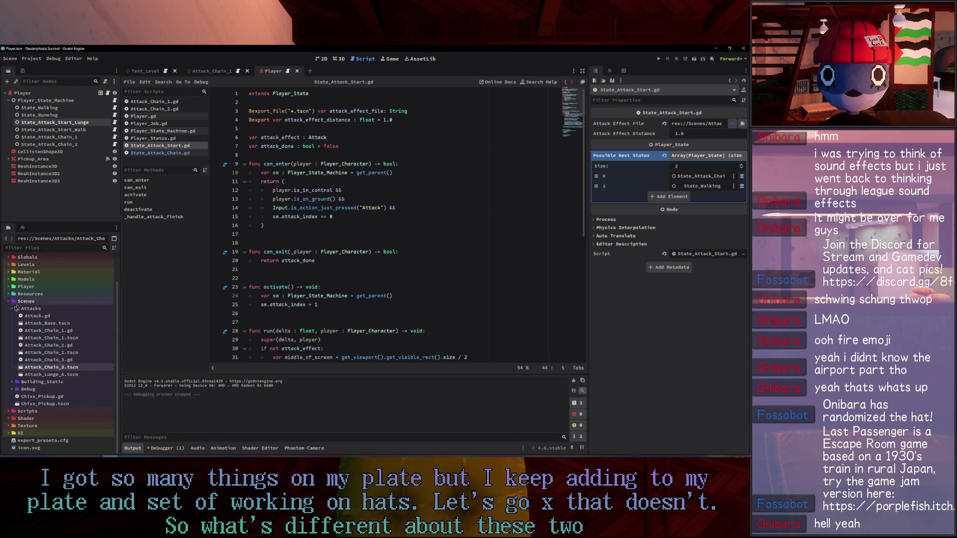
Open Attack_Lunge_A.tscn and Attack_Base.tscn from the FileSystem.
double_click(77, 376)
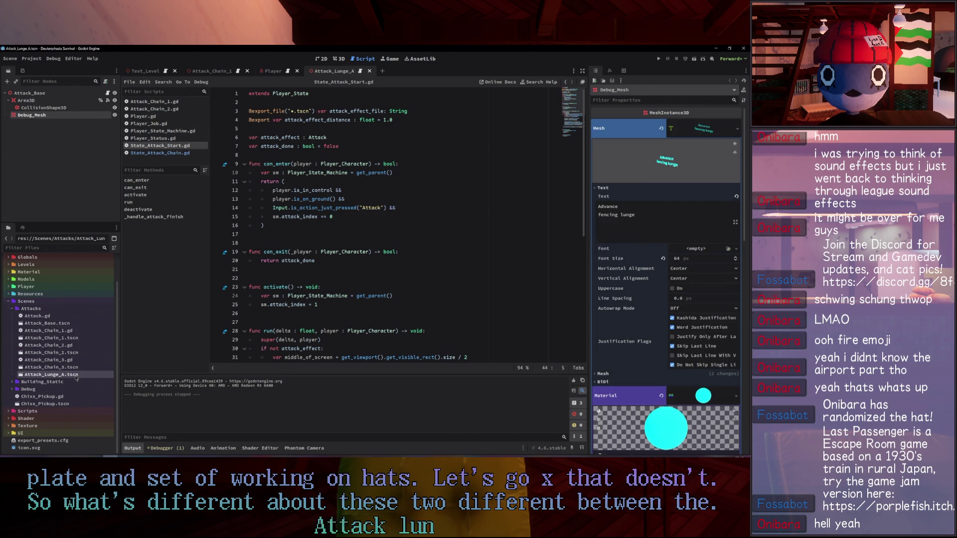
double_click(76, 324)
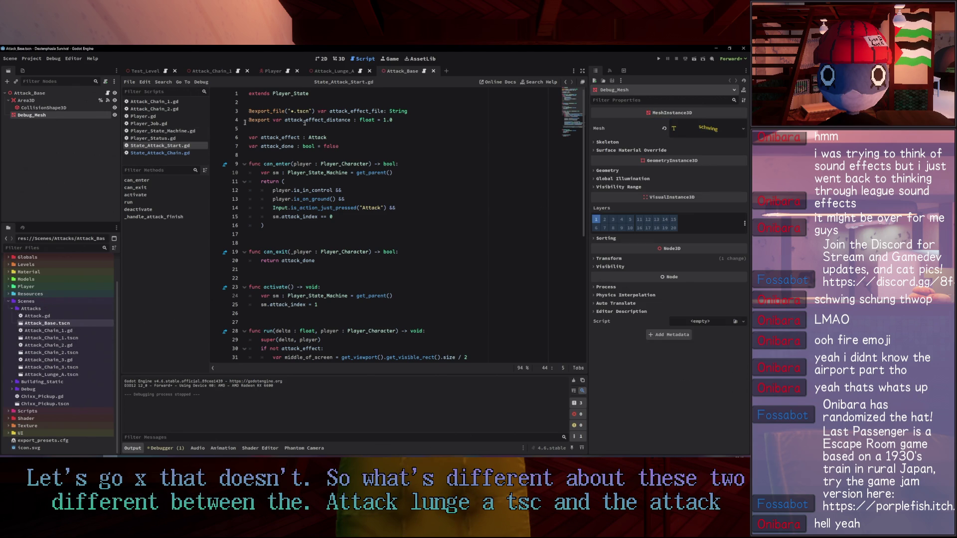
left_click(68, 94)
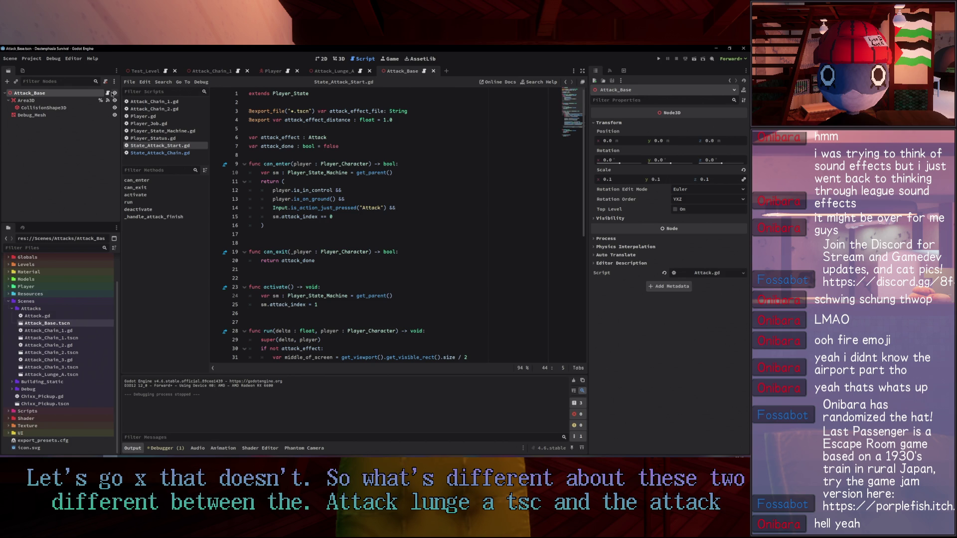
Rename Attack_Lunge_A's root node from Attack_Base to Attack_Lunge.
key("ctrl+shift+Tab")
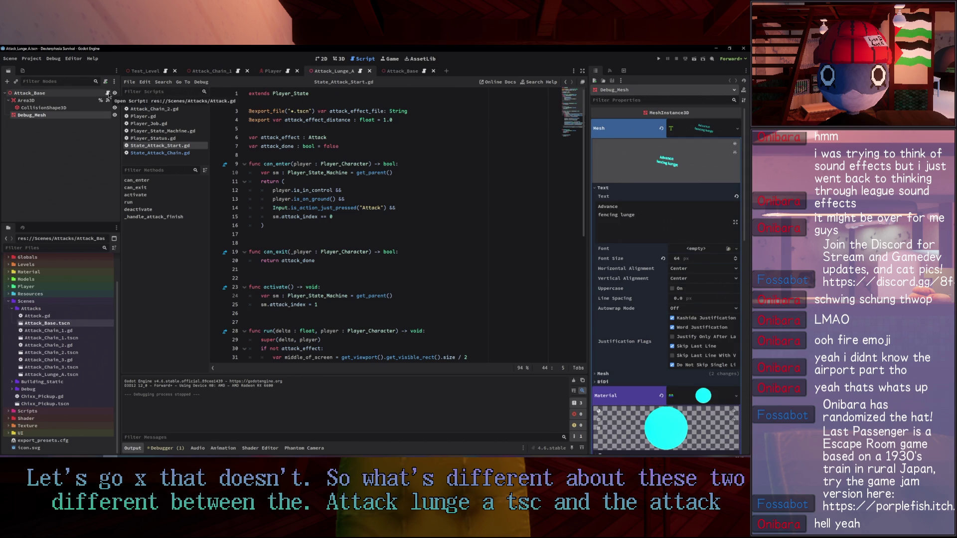
double_click(81, 93)
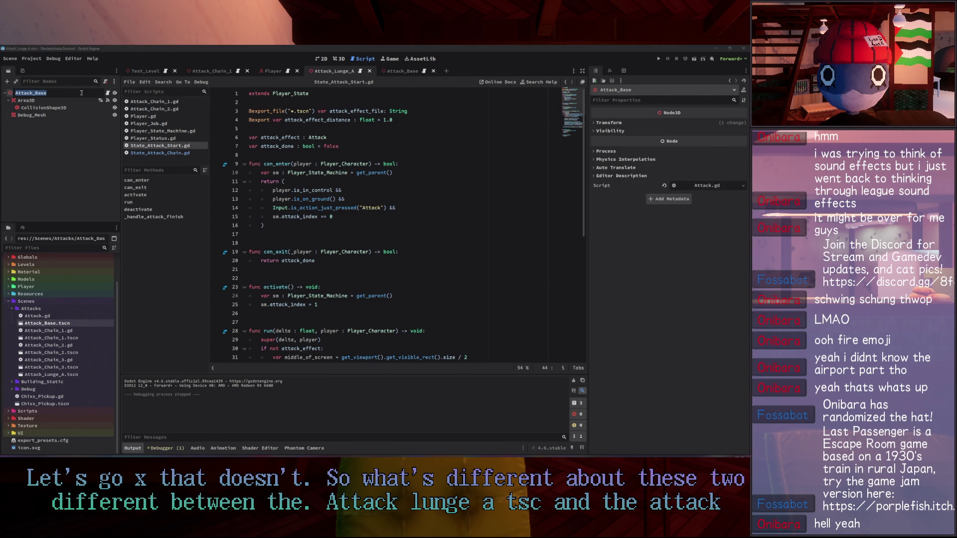
type("Attack_Lun")
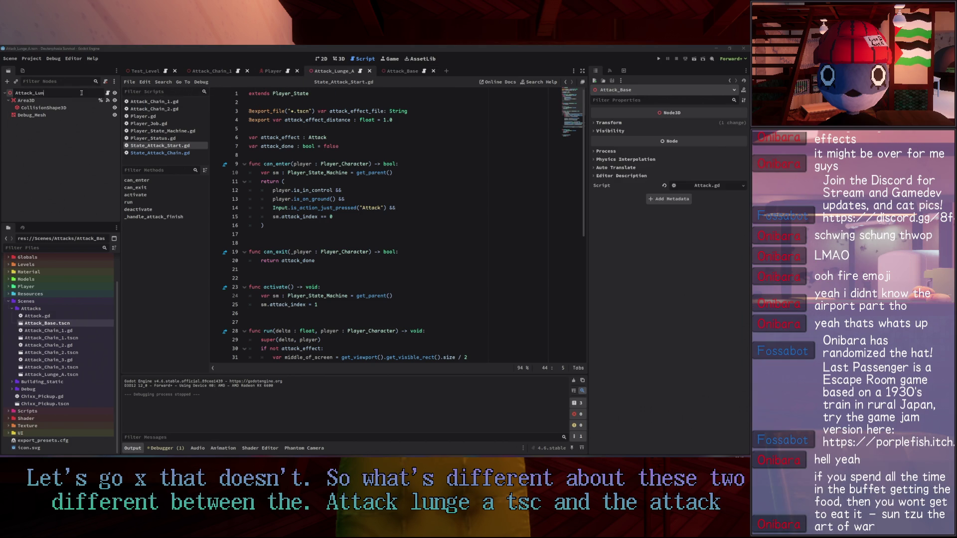
type("ge")
key("Return")
scroll(297, 165, "down", 9)
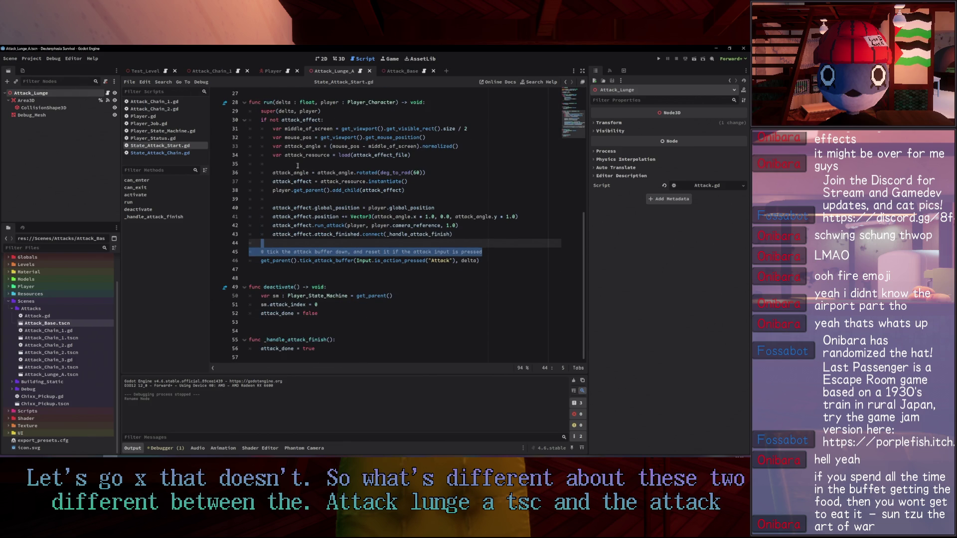
Return to the Player scene and browse Player_Job.gd and Player_Status.gd, then close Player_Status.gd.
left_click(272, 72)
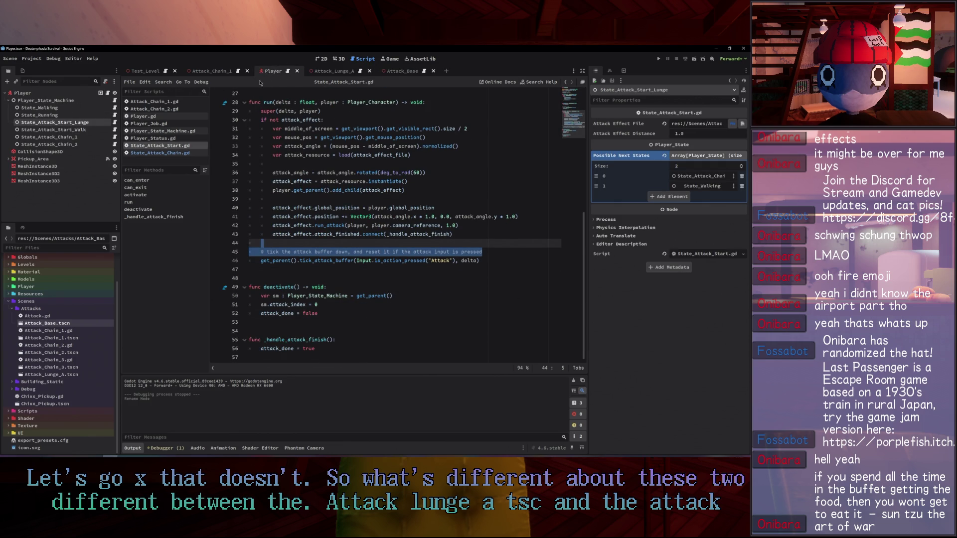
left_click(166, 123)
left_click(165, 139)
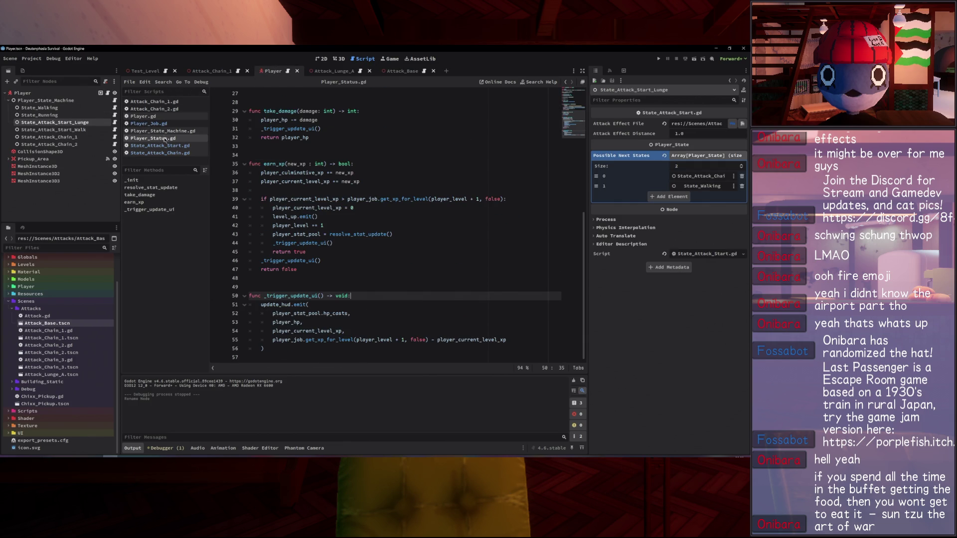
middle_click(167, 139)
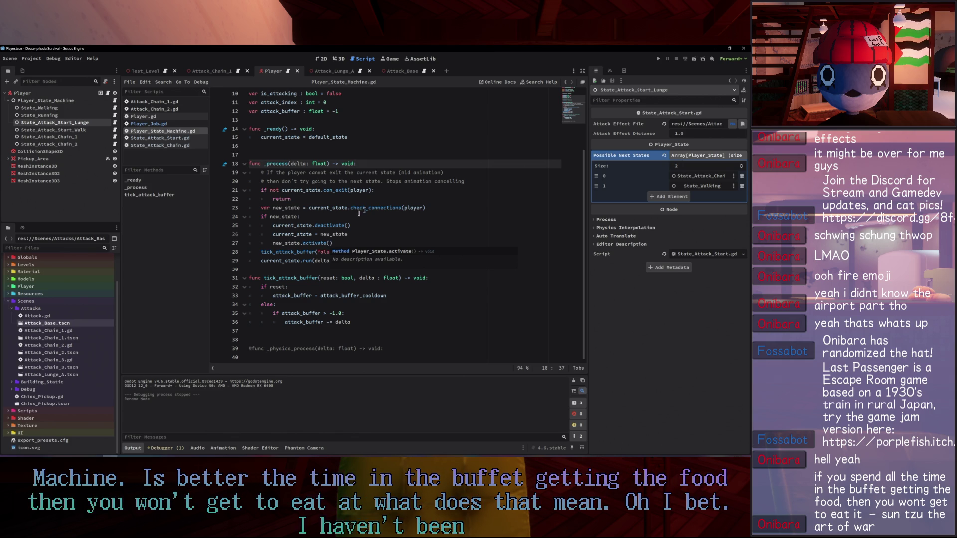
Review the comment on lines 19–20, then select State_Attack_Start_Walk and State_Attack_Start_Lunge.
left_click(379, 216)
left_click(474, 181)
left_click(475, 170, "shift")
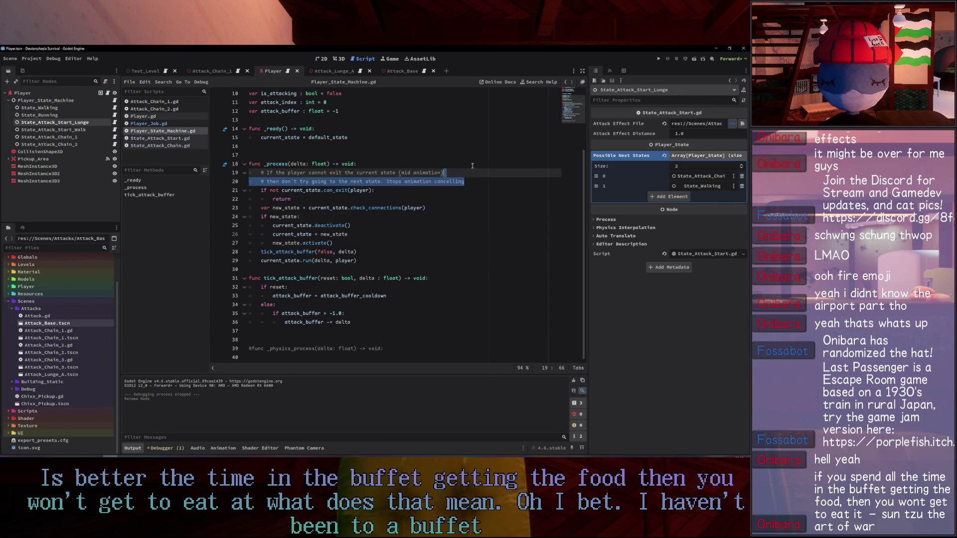
left_click(471, 163)
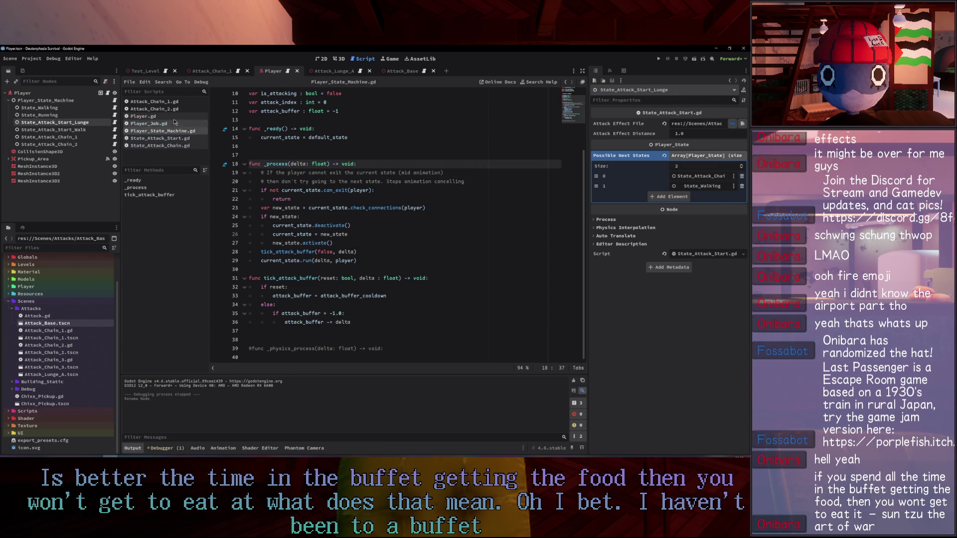
left_click(74, 129)
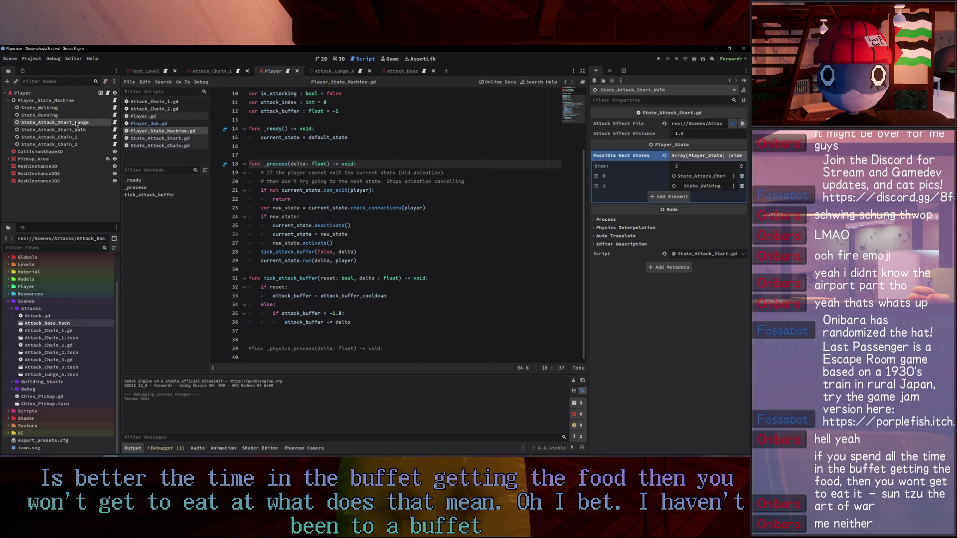
left_click(74, 122)
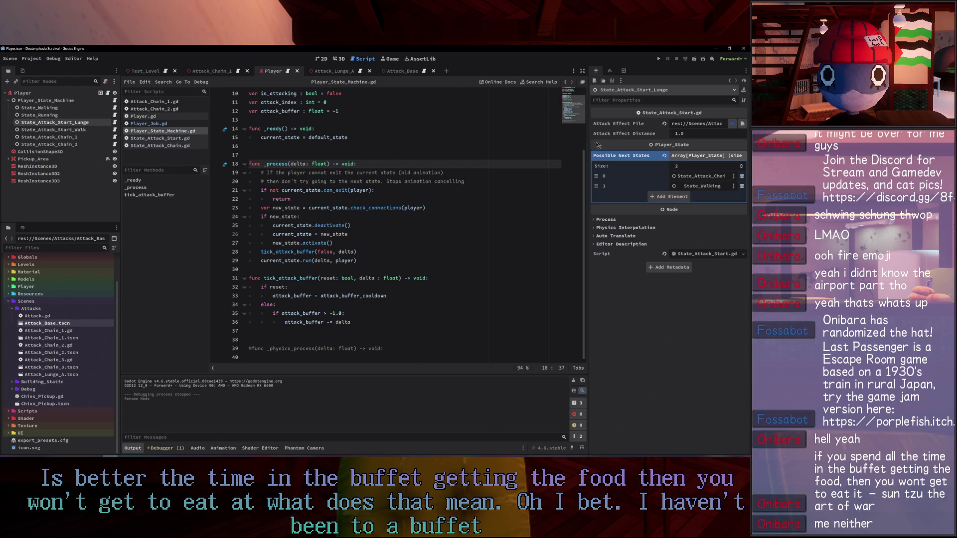
Widen the script editor by narrowing the Inspector and collapsing the Output panel.
mouse_move(588, 140)
left_mouse_down()
mouse_move(386, 140)
mouse_move(690, 141)
left_mouse_up()
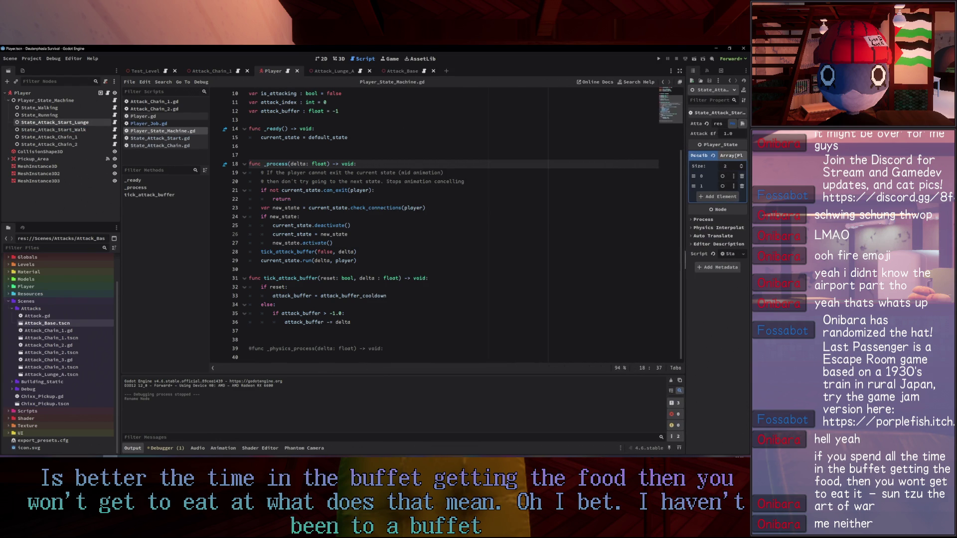
left_click(133, 448)
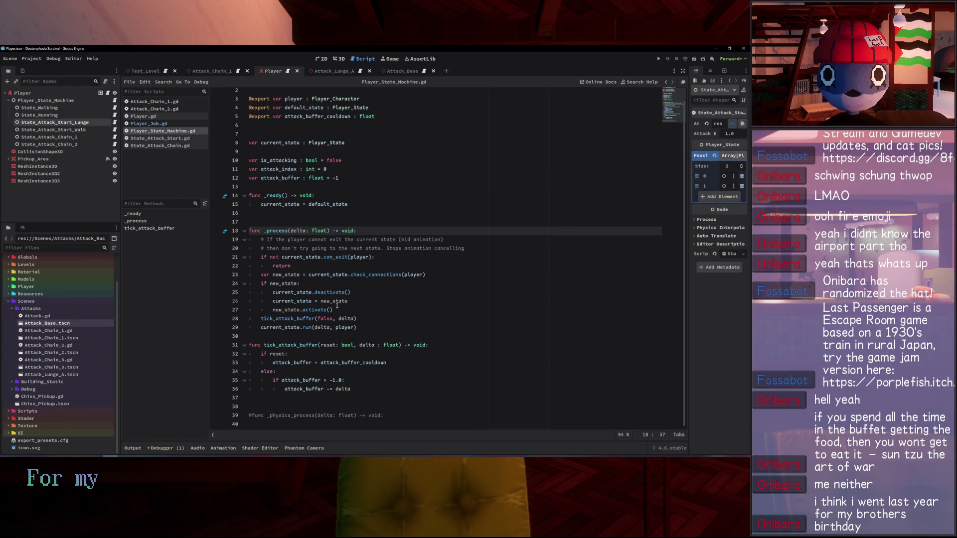
scroll(336, 313, "up", 1)
left_click(365, 260)
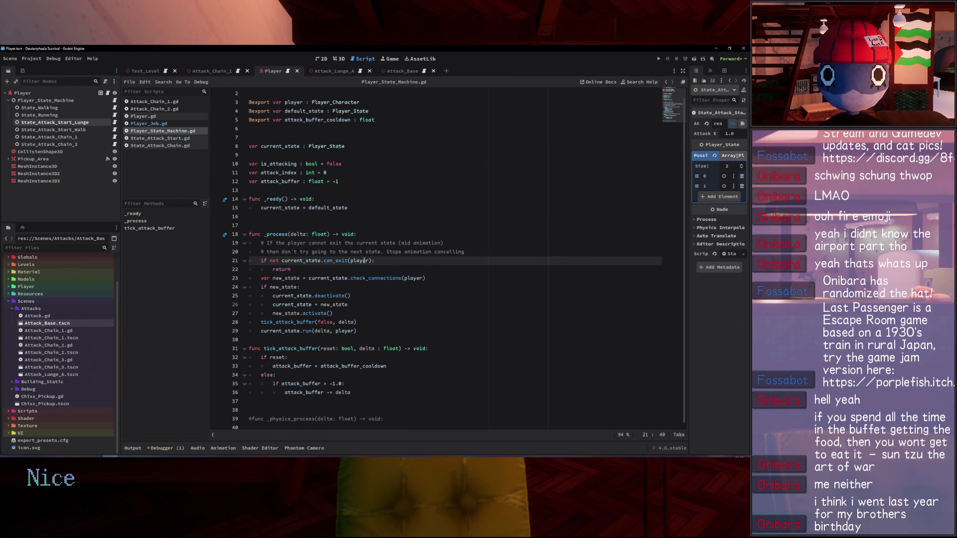
mouse_move(365, 261)
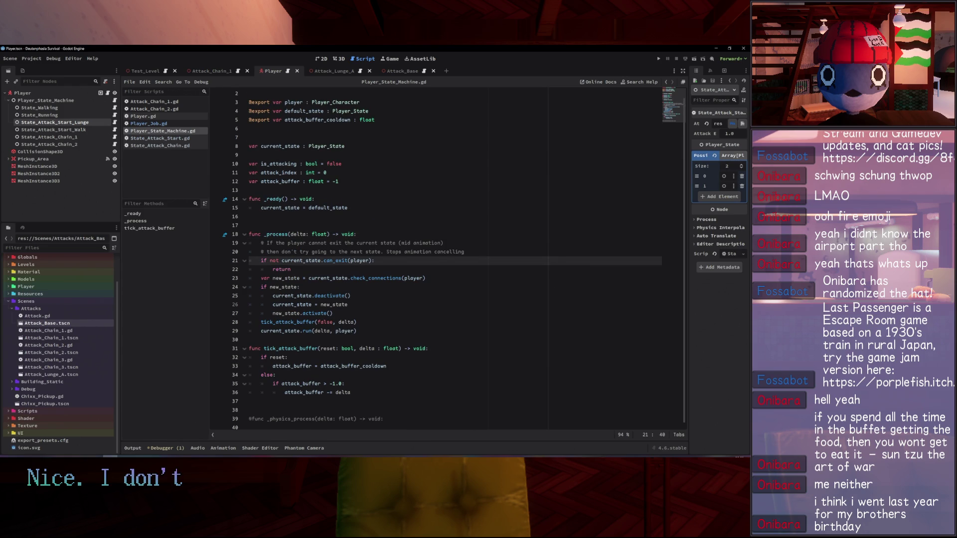
key("alt+Tab")
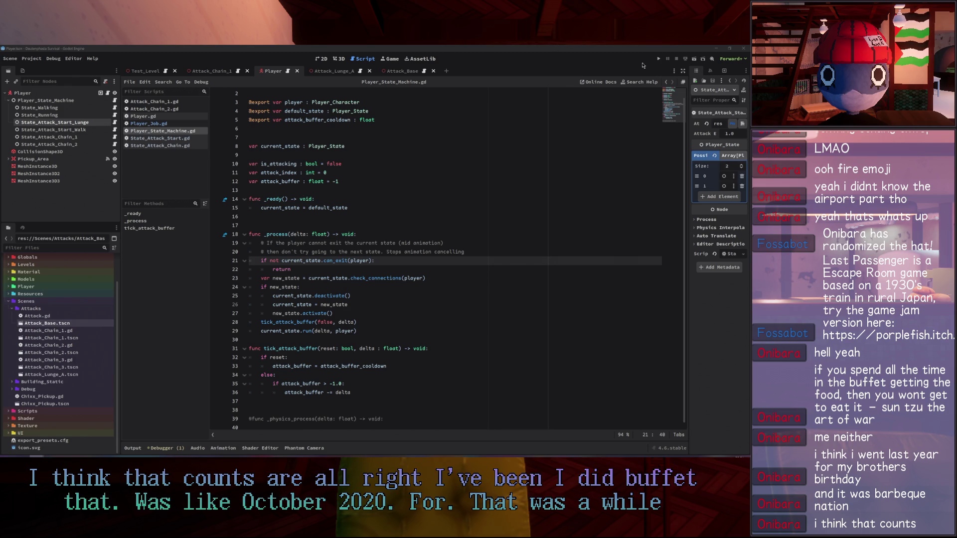
Run the project, trigger the lunge attack in the game, then stop the test run.
left_click(659, 58)
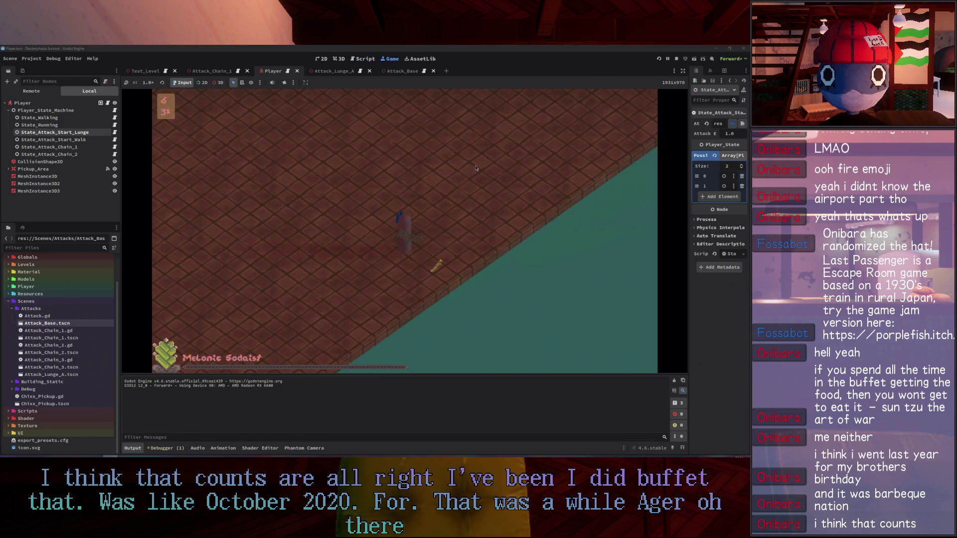
left_click(476, 168)
left_click(676, 59)
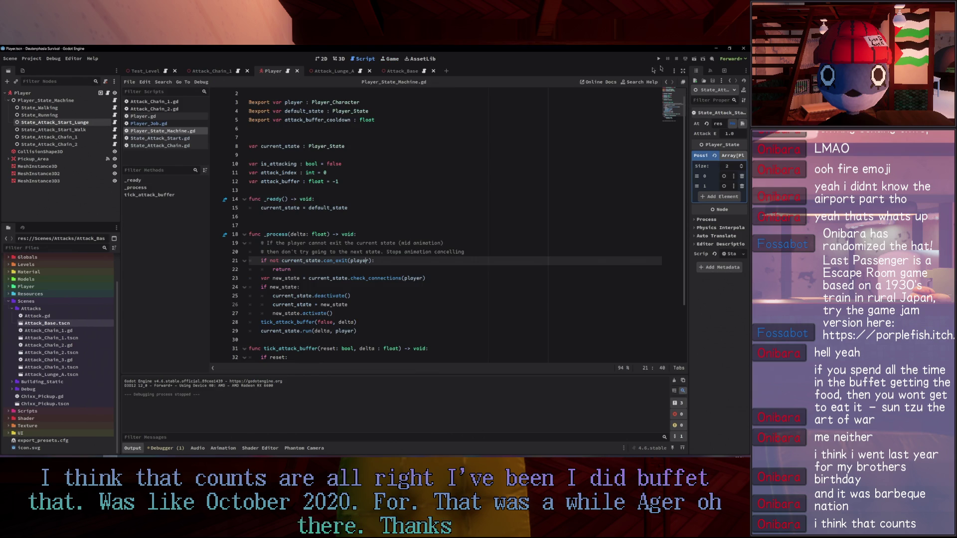
left_click(434, 120)
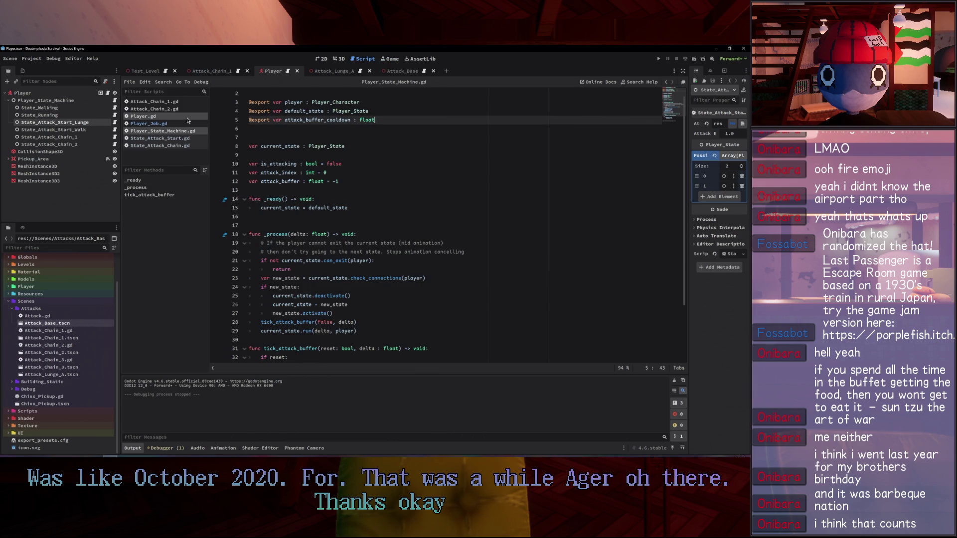
Open the Attack_Lunge_A scene and its root node's Attack.gd script to review the attack_finished signal.
left_click(333, 71)
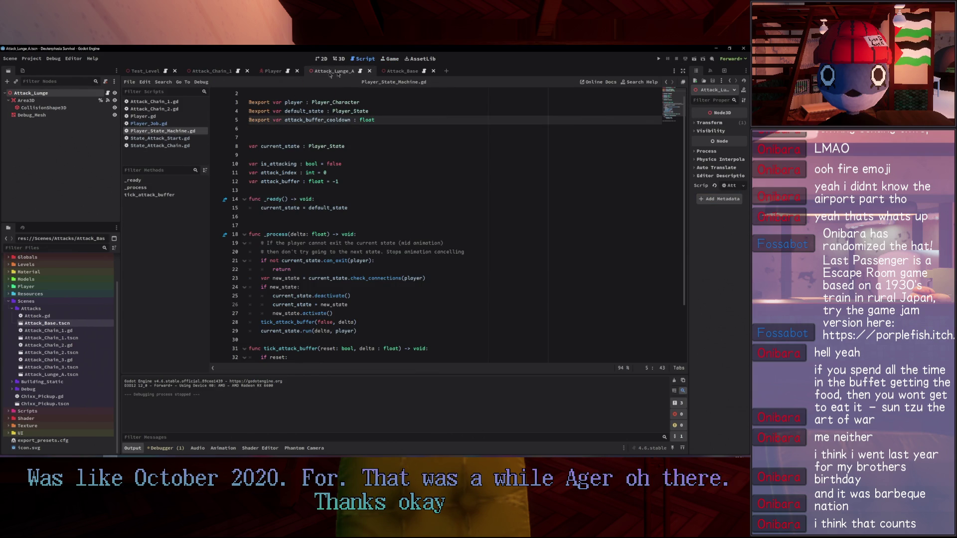
left_click(13, 101)
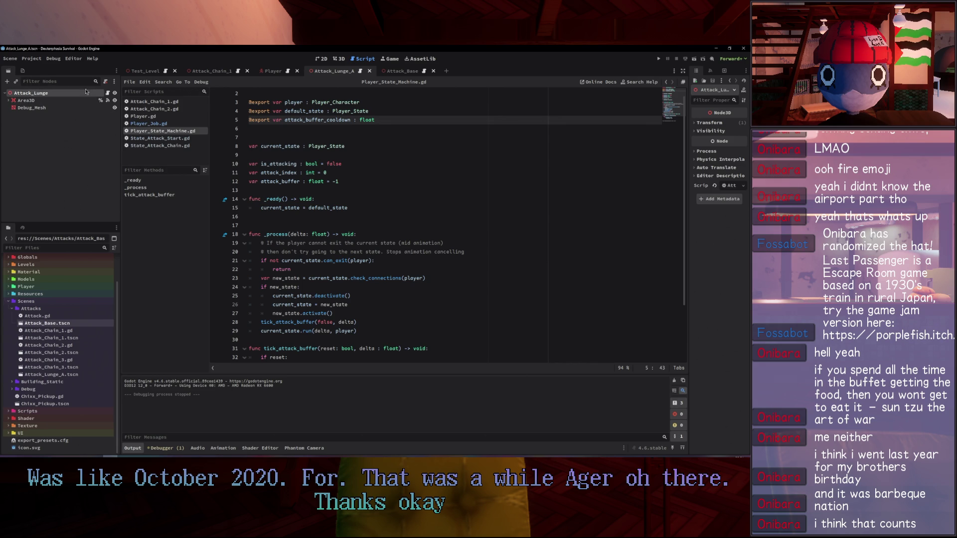
left_click(108, 95)
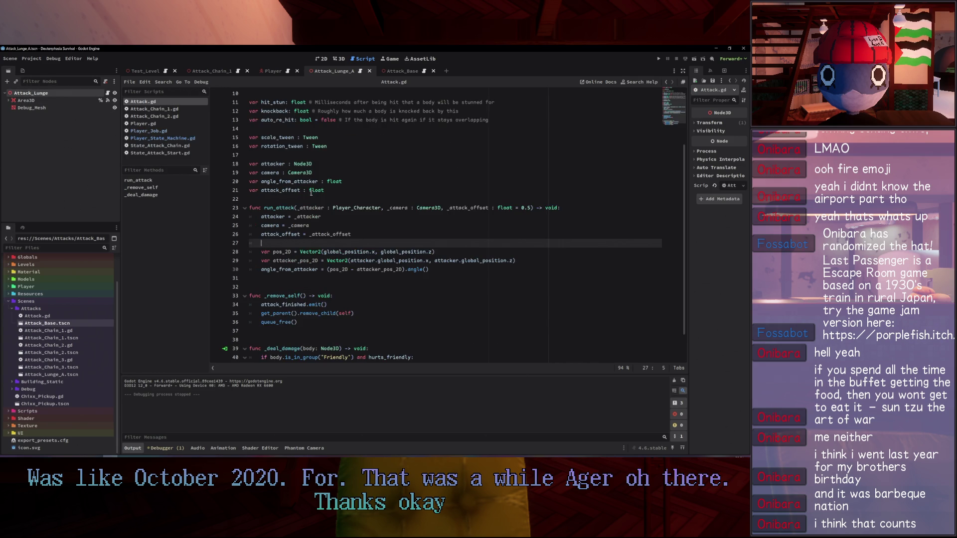
left_click(310, 316)
scroll(300, 274, "up", 2)
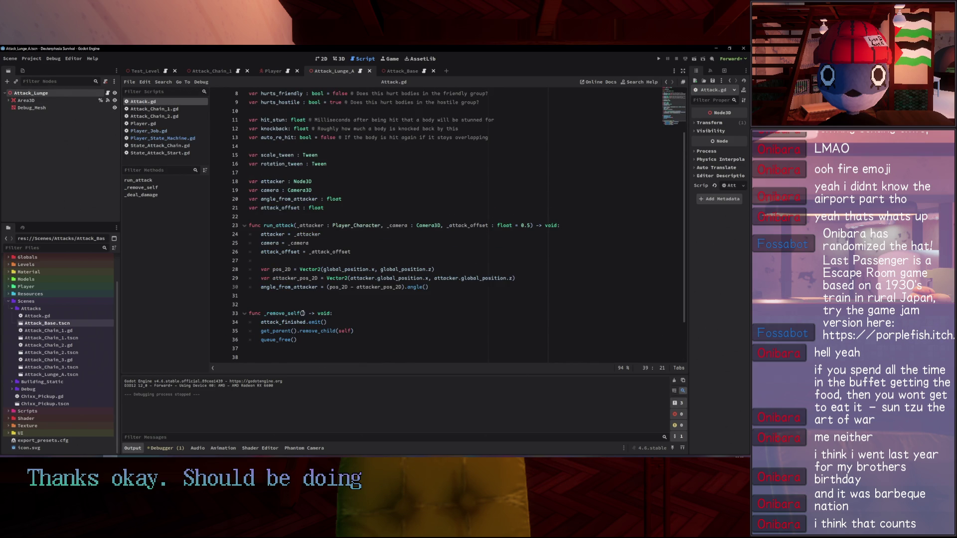
scroll(294, 310, "up", 2)
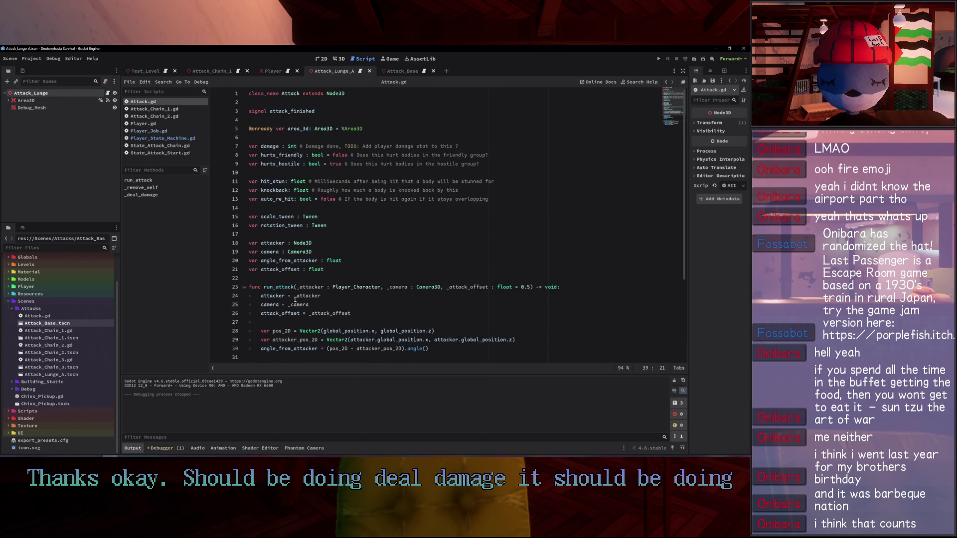
left_click(292, 113)
scroll(299, 125, "down", 4)
Add print("Attack finished: ", self.name) at the top of _remove_self, save, and test-run the game.
left_click(347, 262)
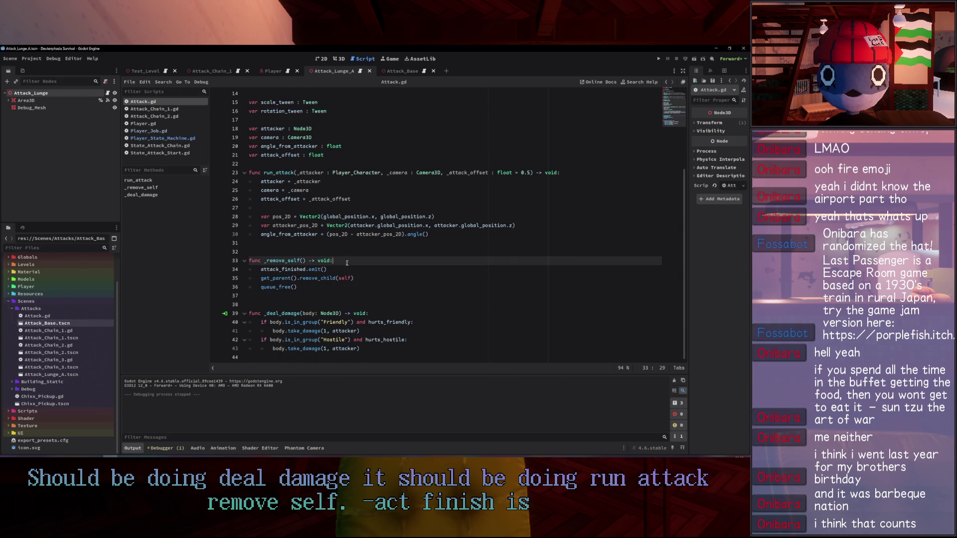
key("Return")
type("print(")
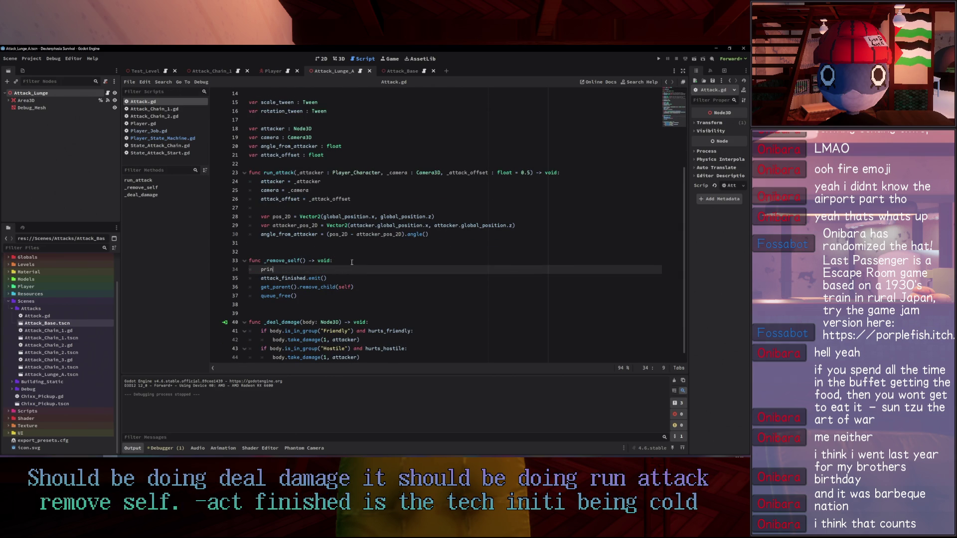
type("\"Attack")
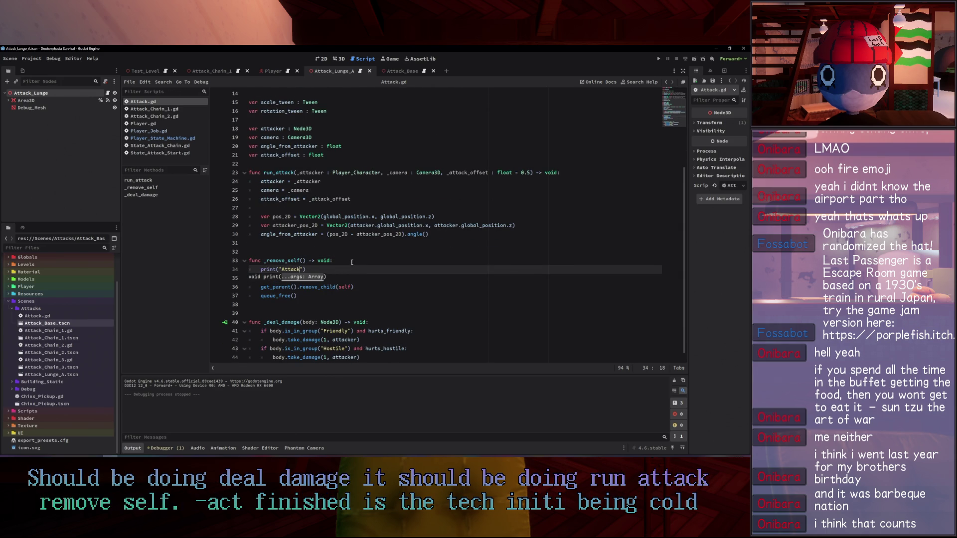
type(" finise")
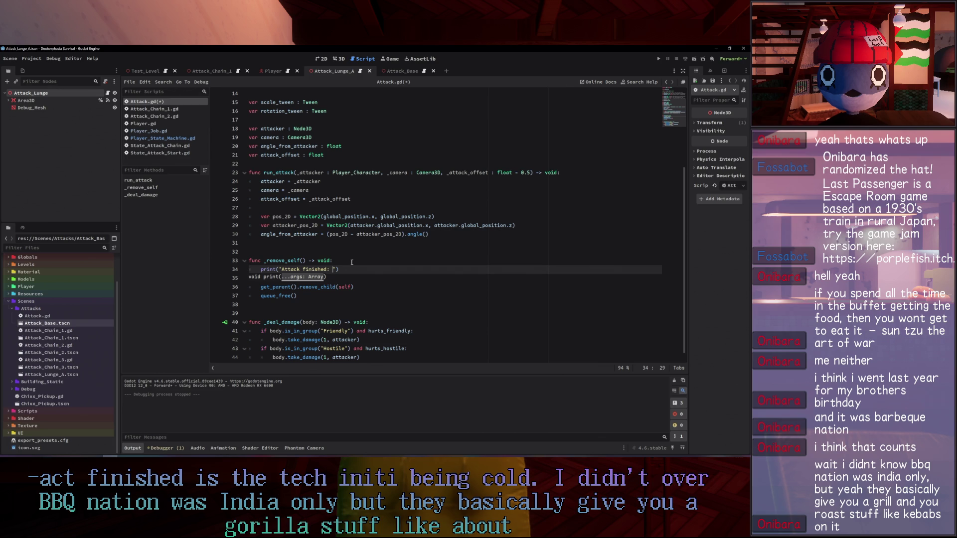
type("\"")
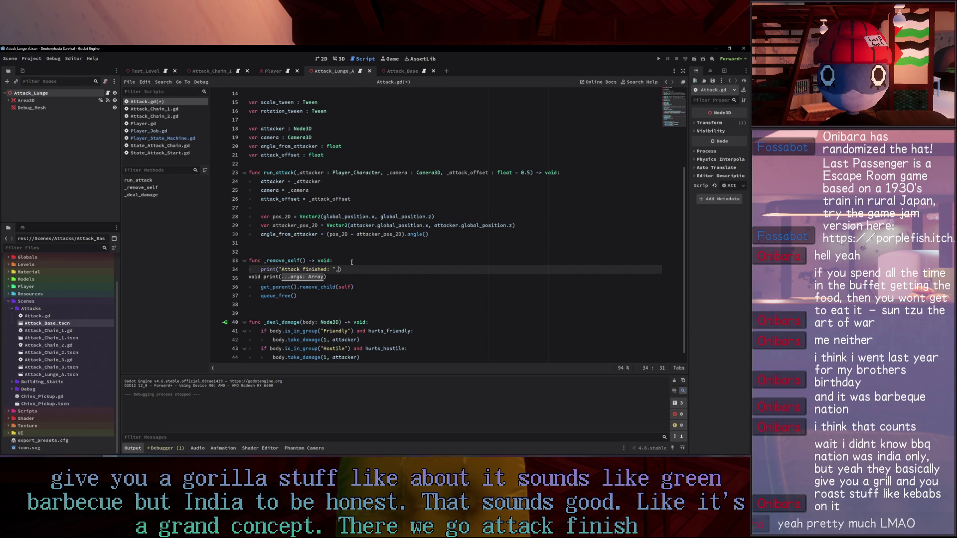
key("BackSpace")
key("BackSpace")
key("BackSpace")
type("self")
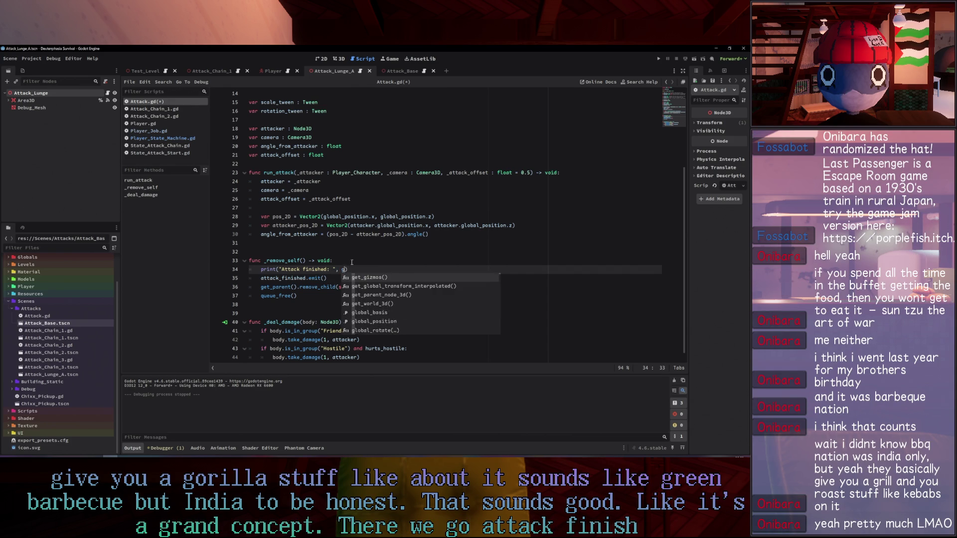
type(".name")
key("ctrl+s")
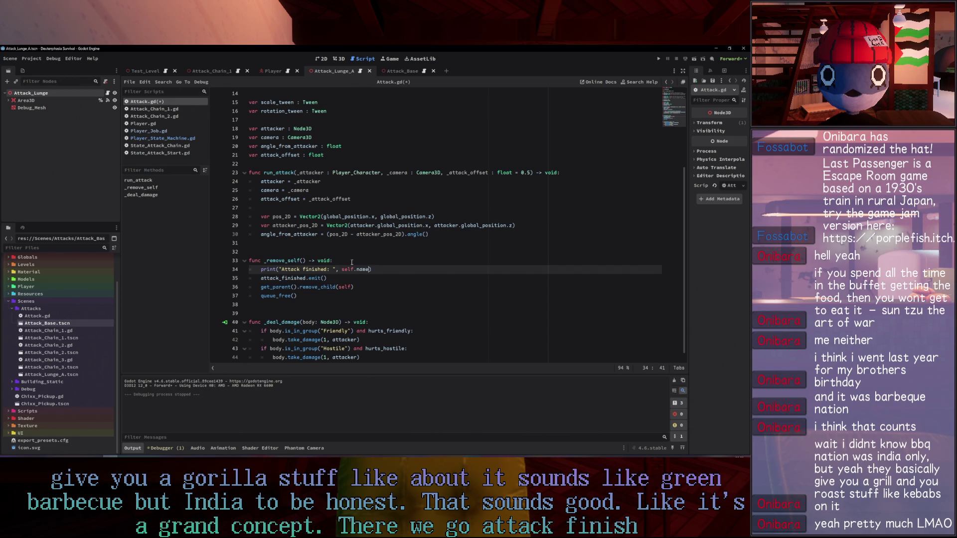
left_click(660, 59)
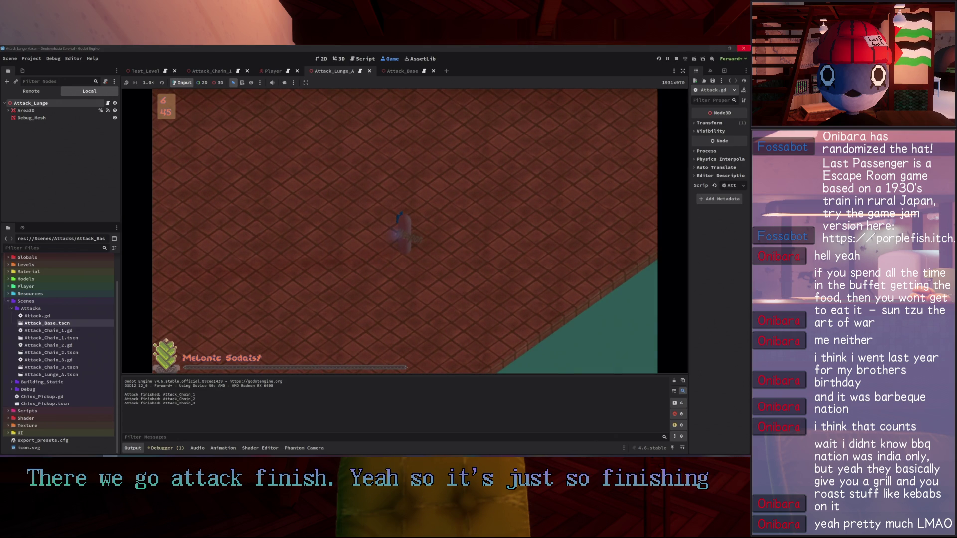
left_click(676, 58)
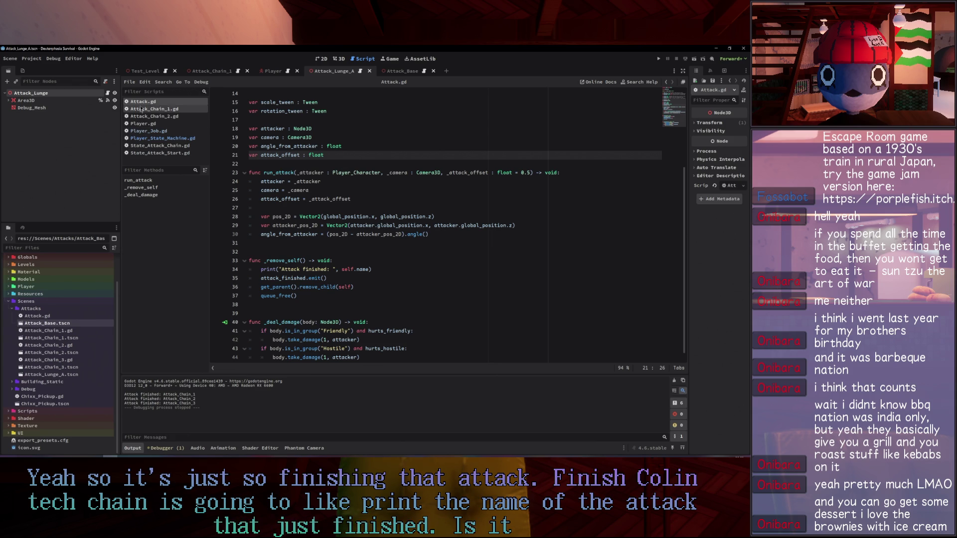
In State_Attack_Start.gd, undo the stray barbeque nation text pasted on line 53.
left_click(172, 145)
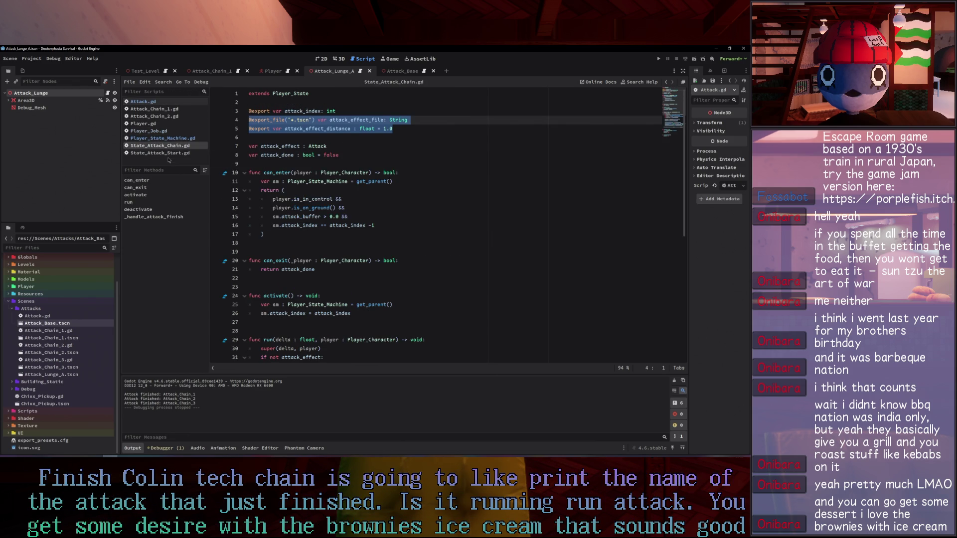
left_click(170, 154)
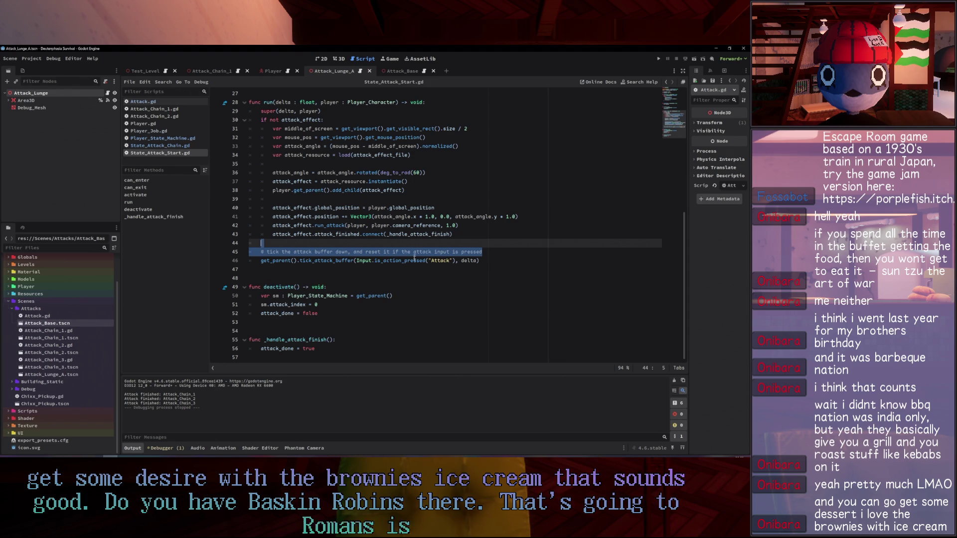
left_click(458, 261)
left_click_drag(494, 243, 523, 250)
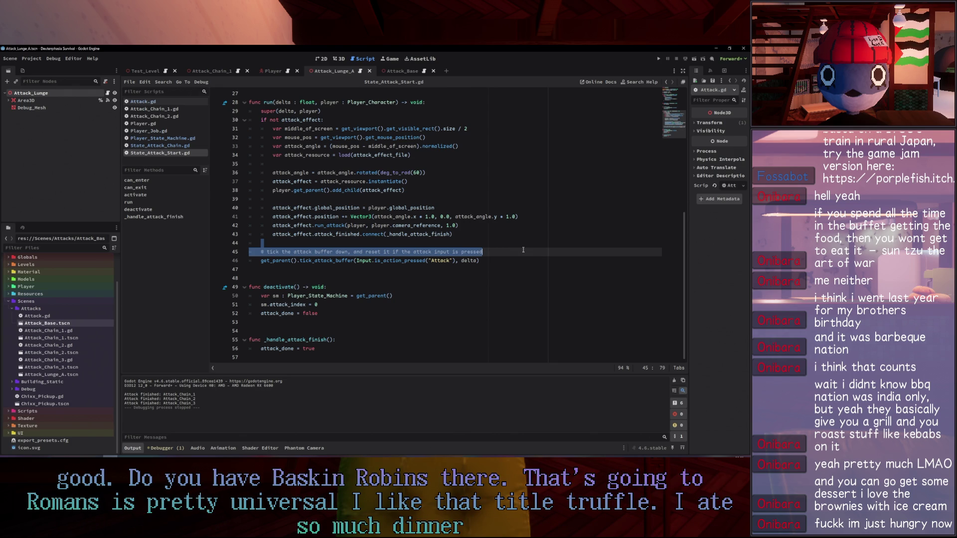
left_click(499, 322)
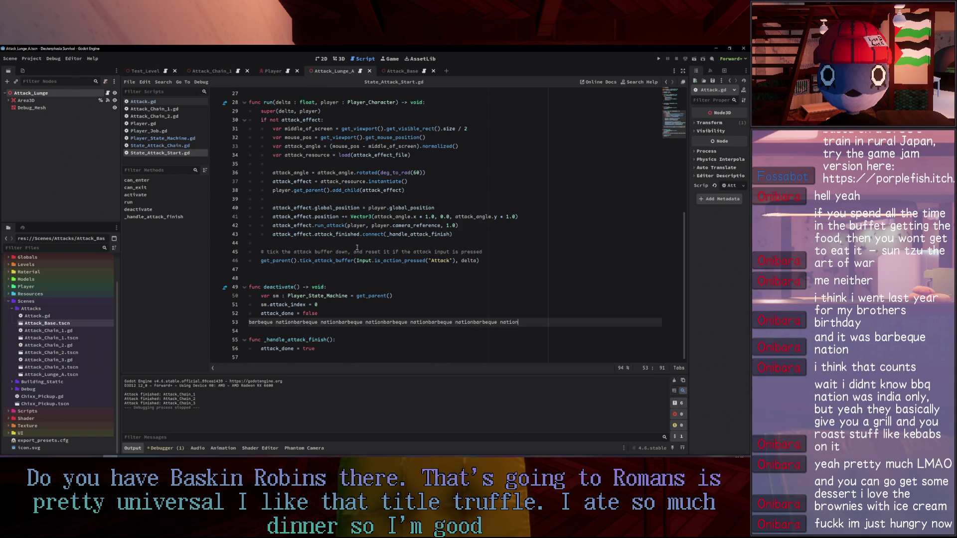
key("ctrl+z")
key("ctrl+z")
key("ctrl+z")
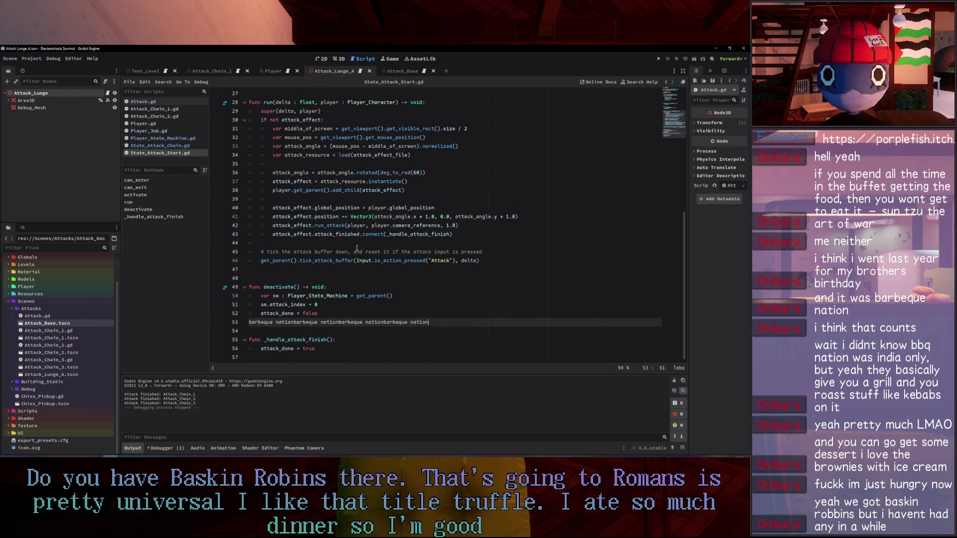
key("ctrl+z")
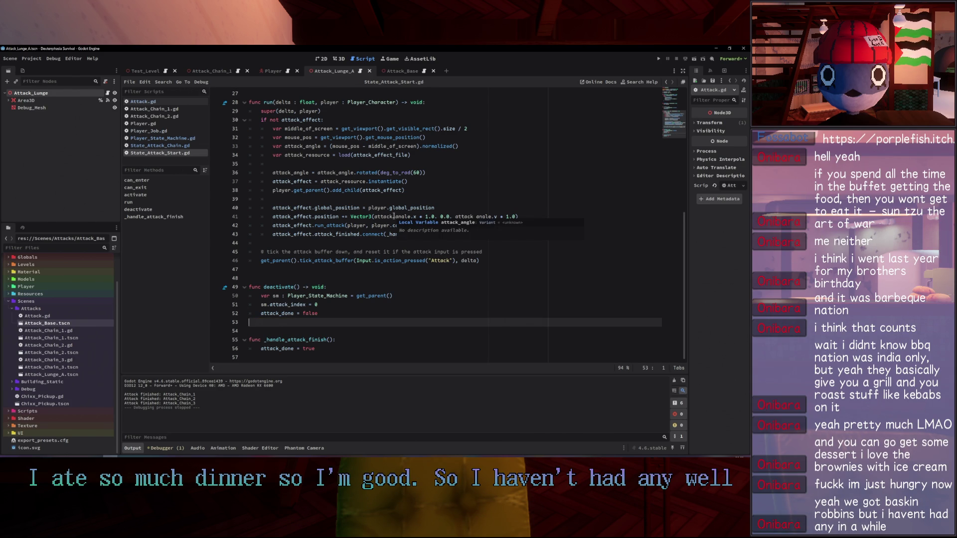
Browse the attack scripts, Player.gd and Attack.gd, then reopen the lunge state's script in the Player scene.
scroll(455, 186, "up", 4)
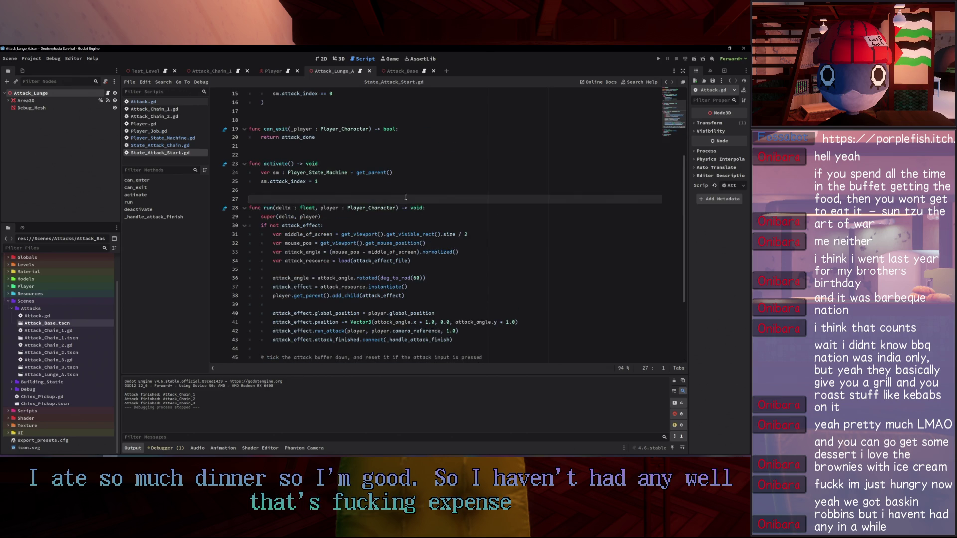
left_click(401, 164)
scroll(349, 164, "up", 4)
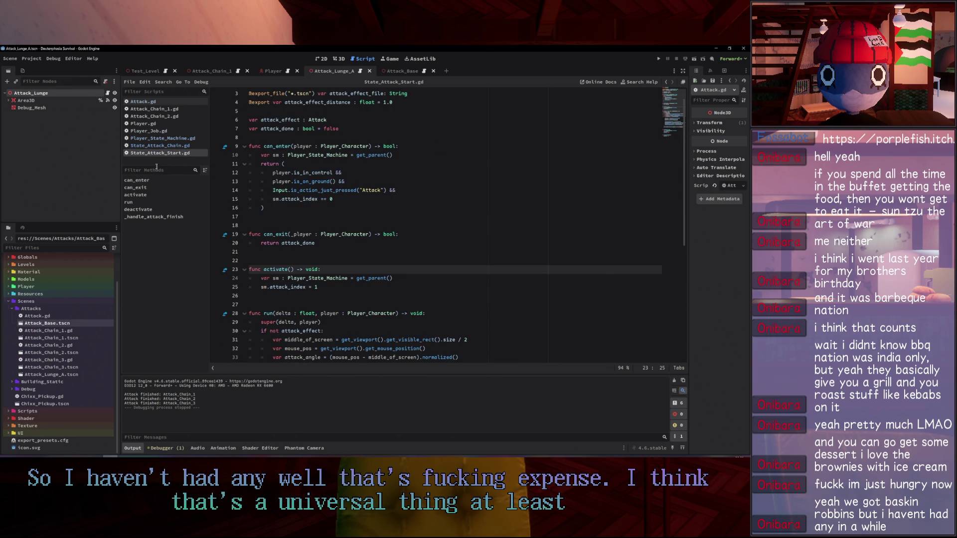
left_click_drag(157, 167, 159, 283)
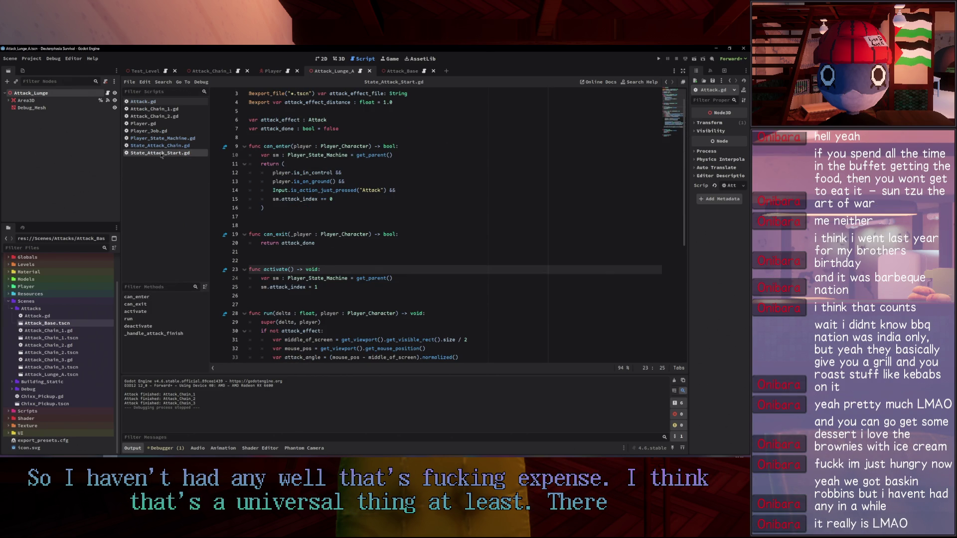
left_click(155, 109)
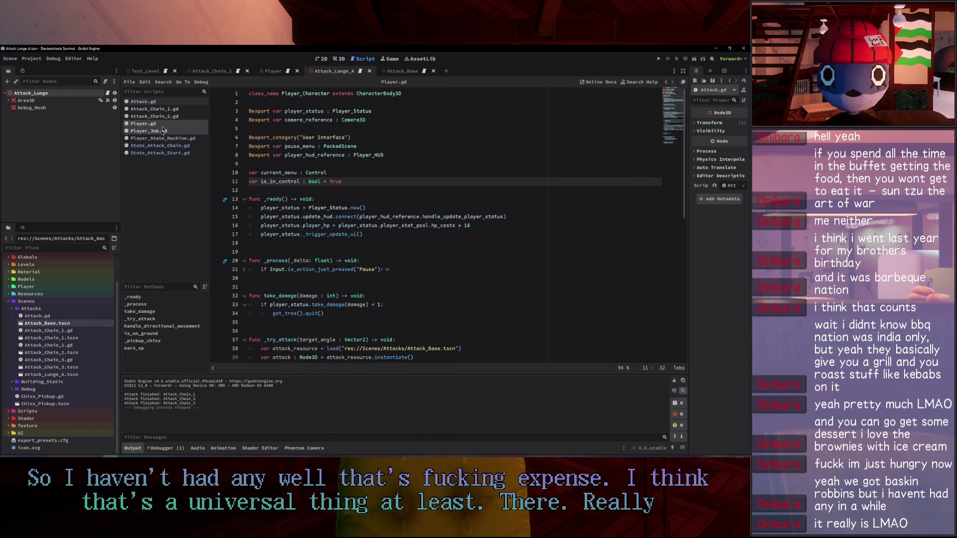
left_click(165, 115)
left_click(164, 101)
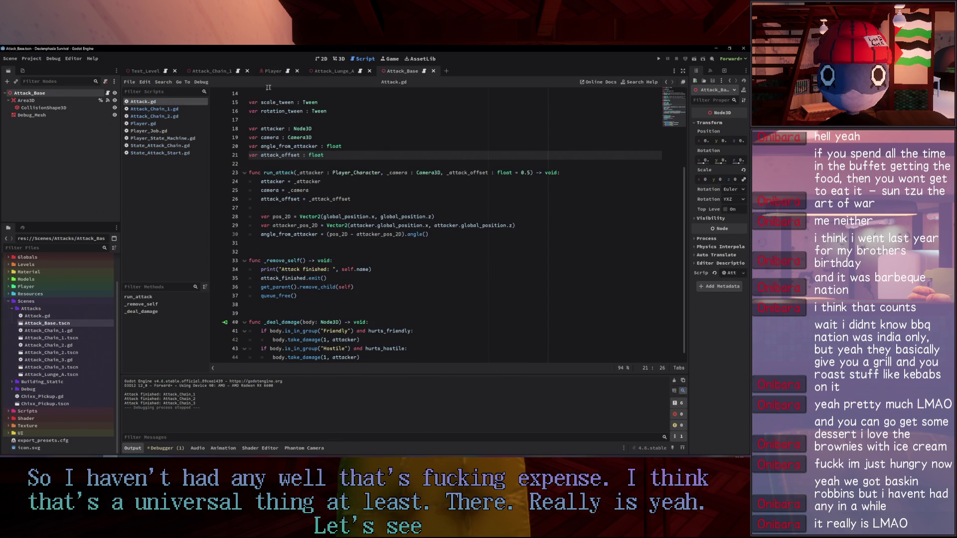
left_click(271, 71)
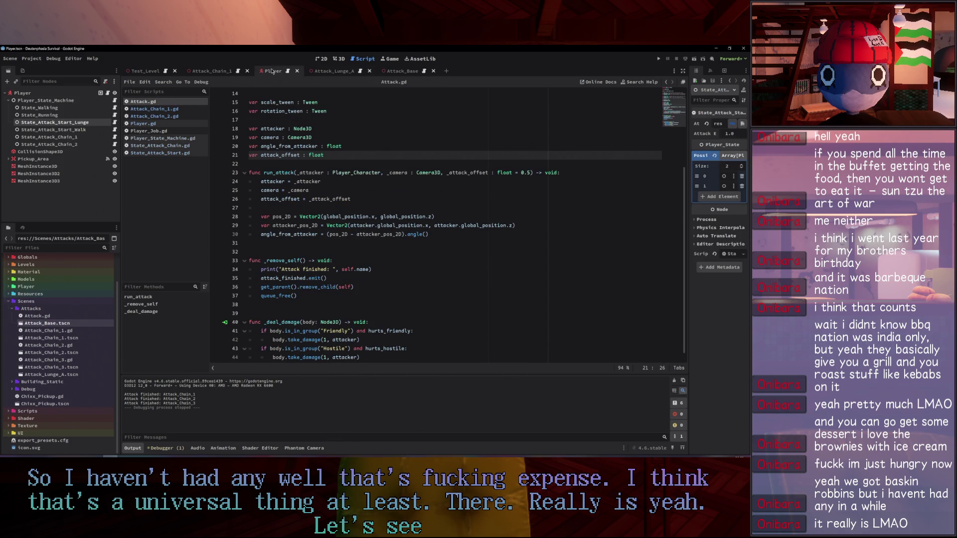
left_click(116, 123)
scroll(395, 219, "down", 8)
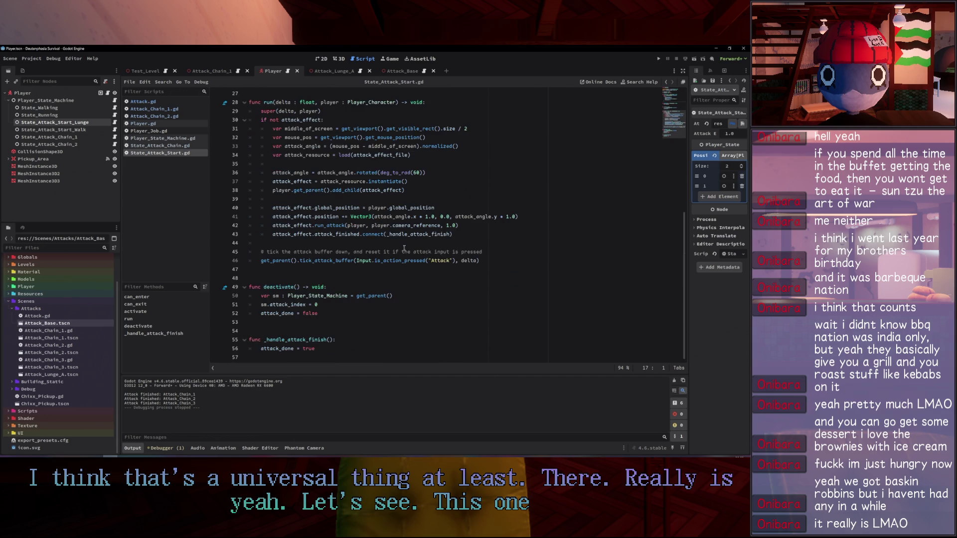
scroll(439, 254, "up", 8)
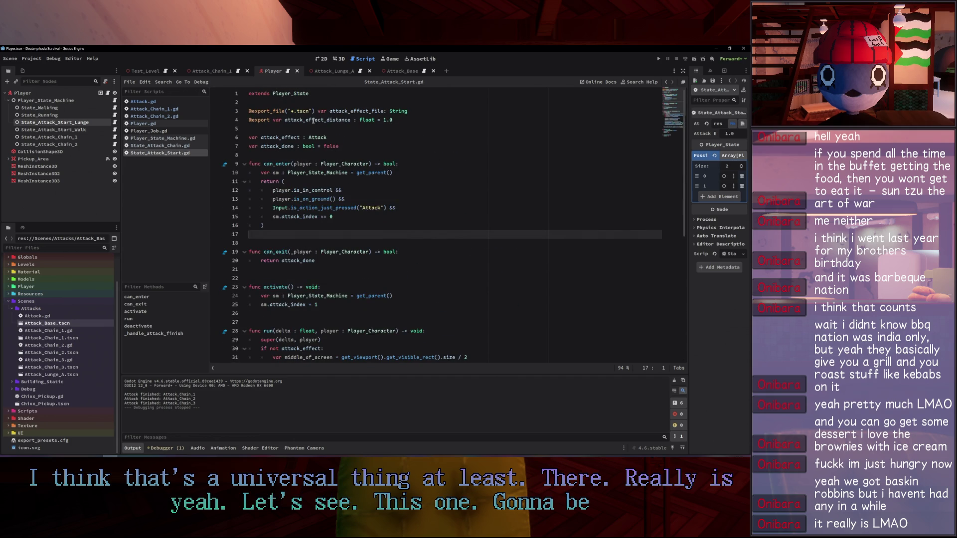
Search for attack_effect_file and follow how attack_resource and attack_effect are used.
double_click(346, 111)
key("ctrl+f")
scroll(293, 188, "down", 7)
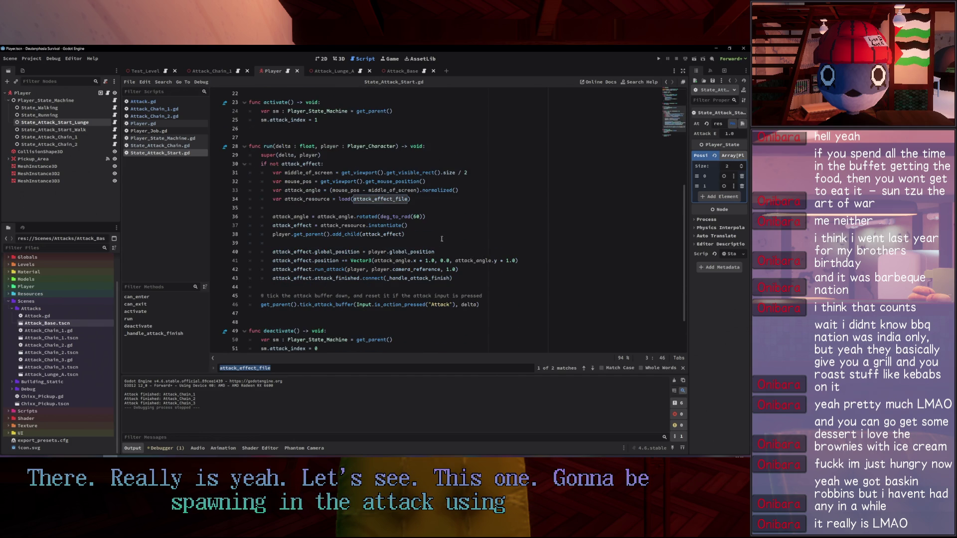
double_click(306, 200)
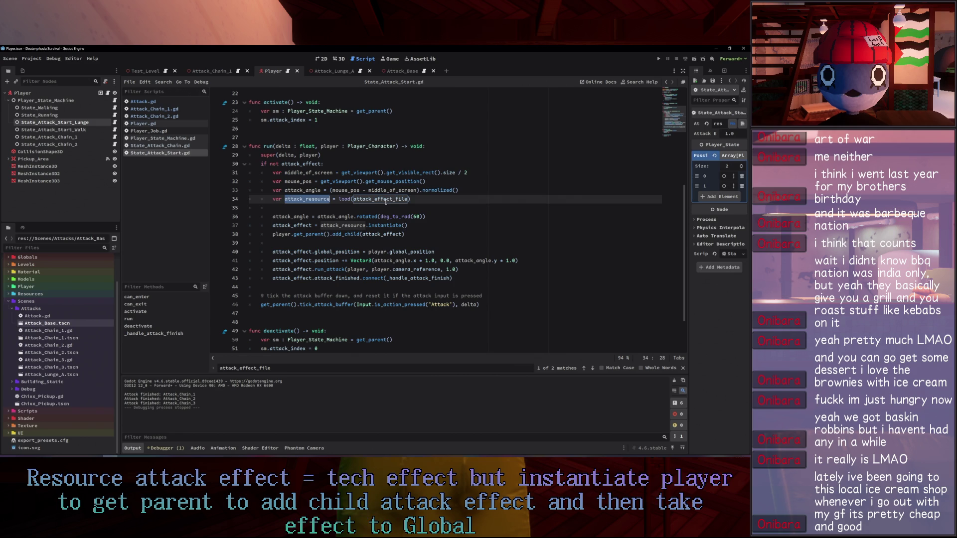
double_click(310, 270)
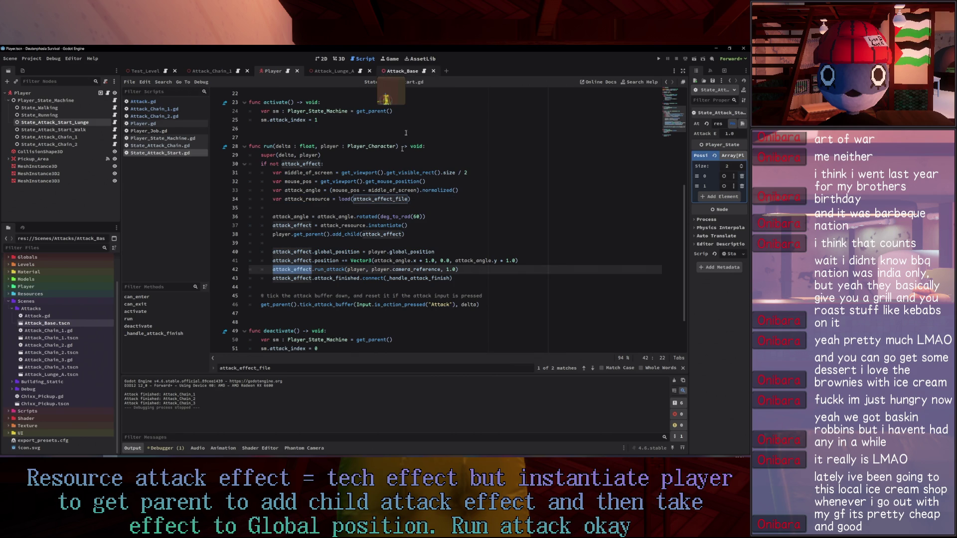
Paste the 'Attack finished' print line into run_attack, change it to 'Attack run', and launch the game.
left_click(143, 123)
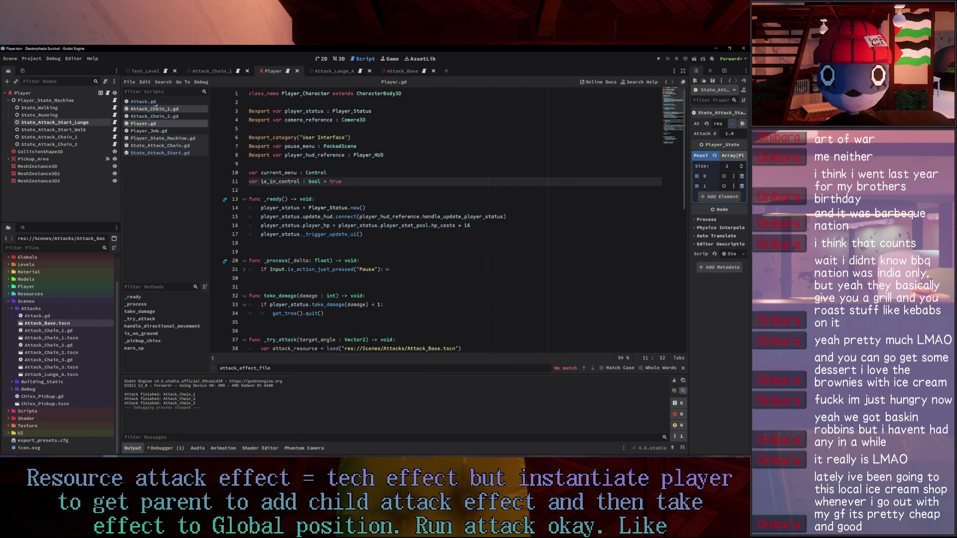
left_click(155, 102)
mouse_move(335, 243)
left_mouse_down()
mouse_move(299, 252)
mouse_move(395, 253)
left_mouse_up()
key("ctrl+c")
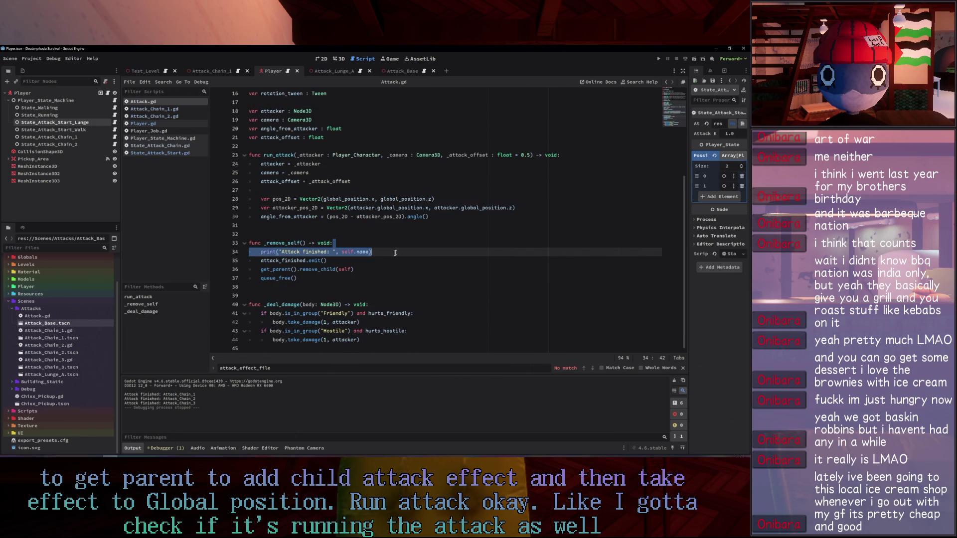
left_click(570, 156)
key("ctrl+v")
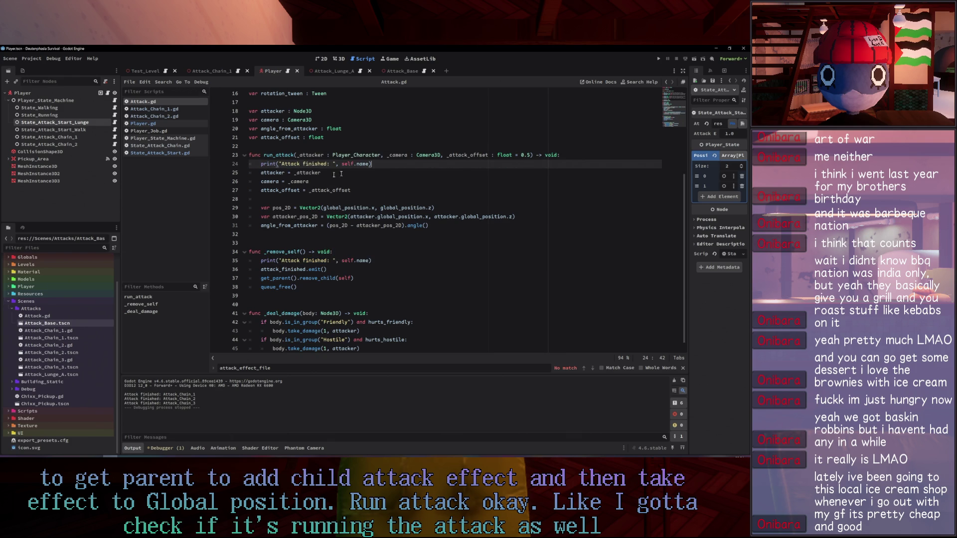
type("run")
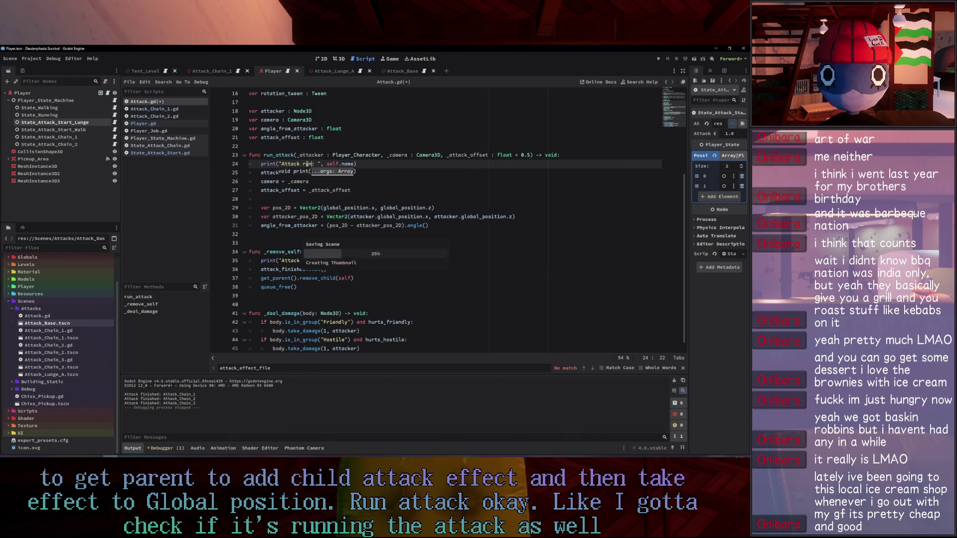
left_click(660, 58)
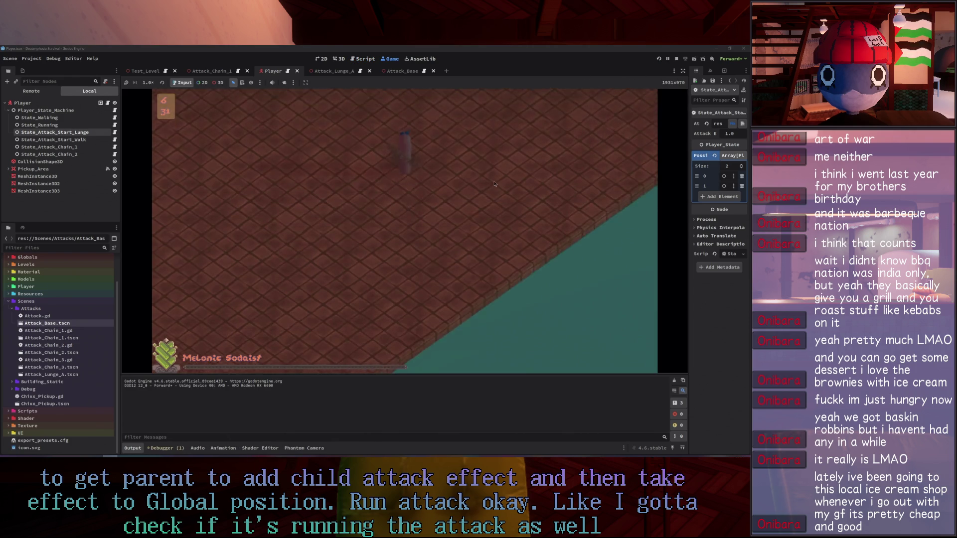
Stop the game and review the run_attack and _remove_self functions in Attack.gd.
left_click(676, 59)
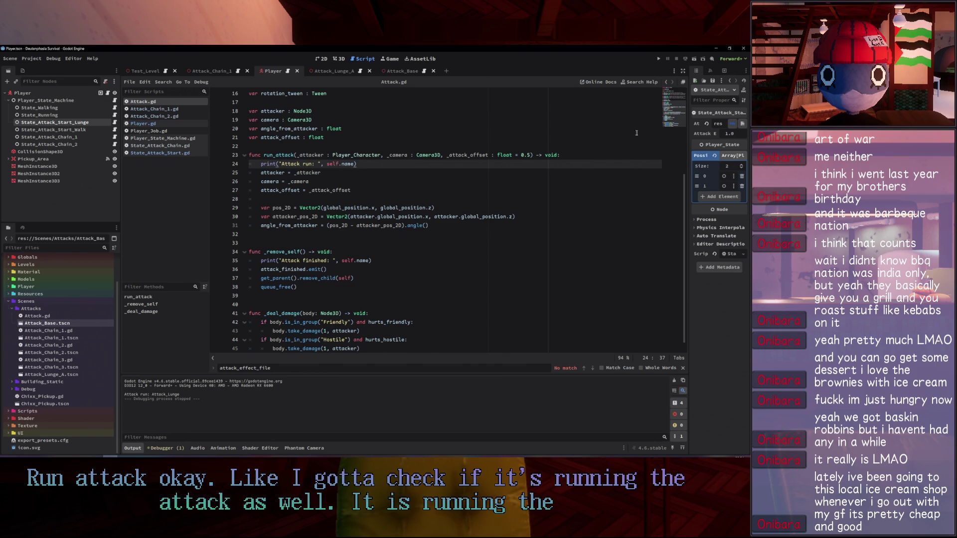
left_click(407, 207)
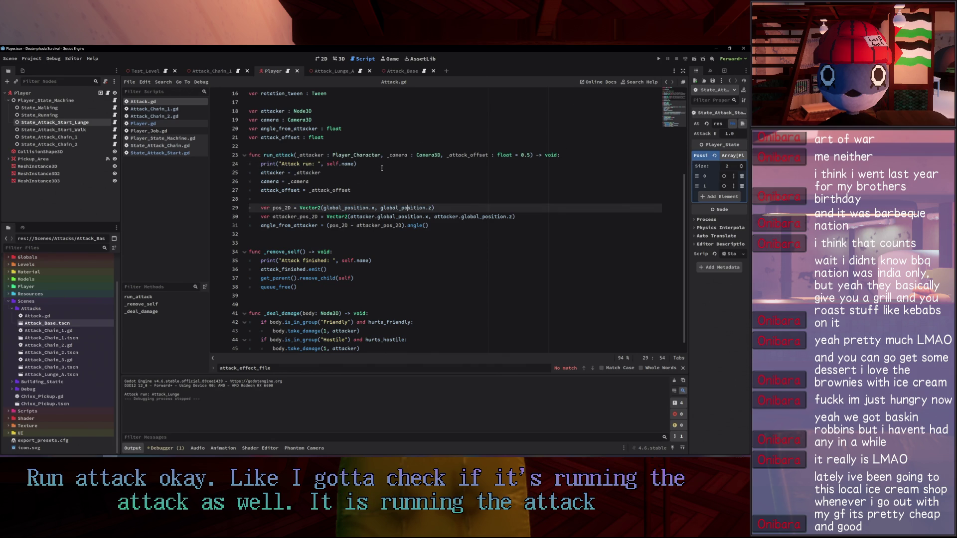
left_click(313, 232)
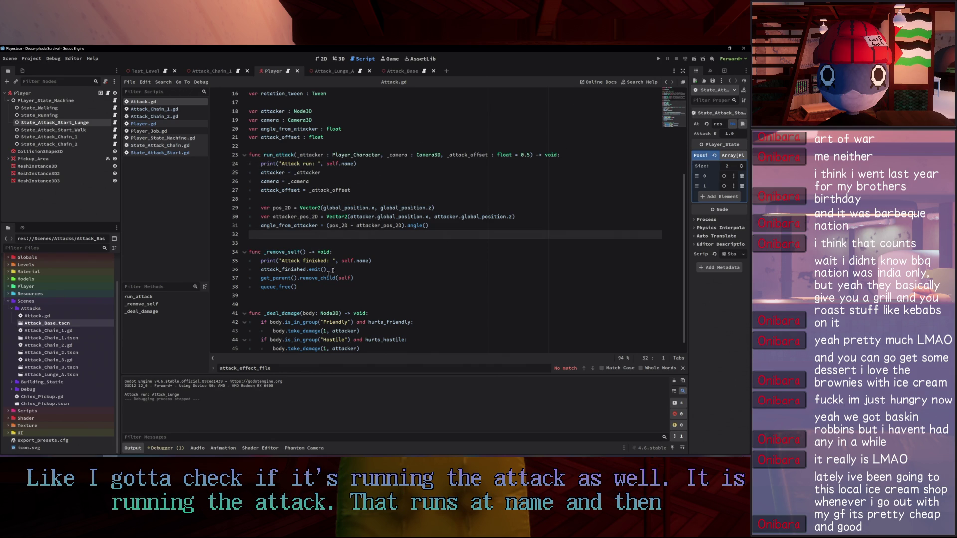
scroll(319, 267, "down", 1)
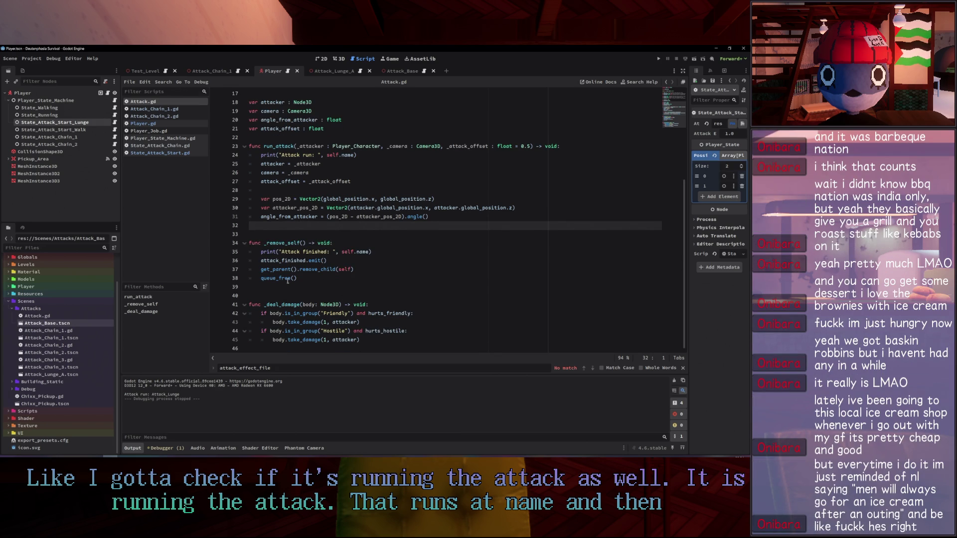
scroll(292, 304, "up", 1)
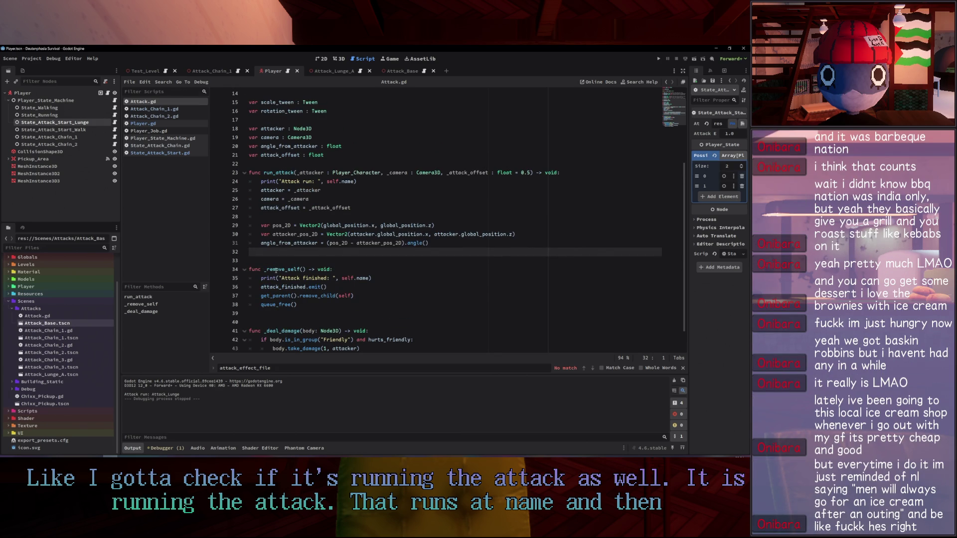
double_click(277, 270)
scroll(277, 270, "up", 5)
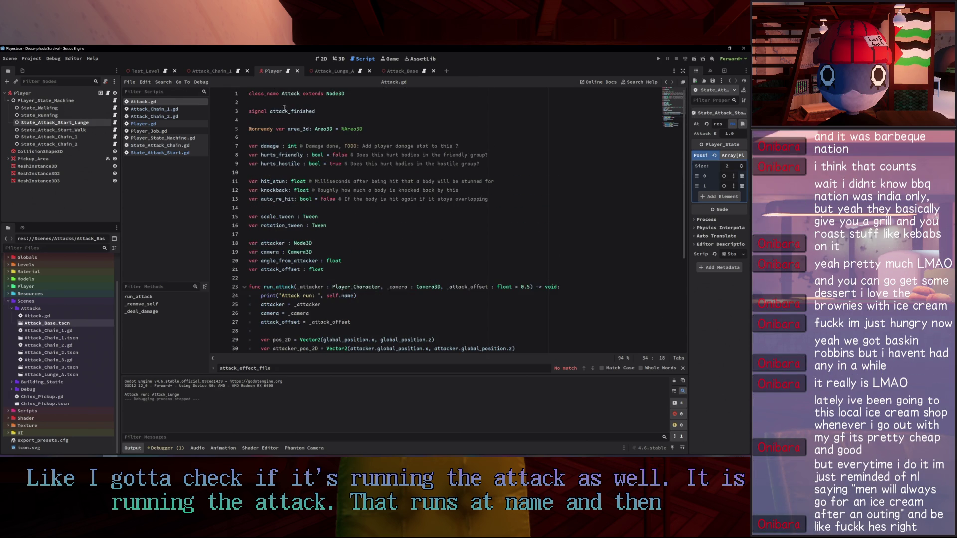
Search attack_finished to find where it is emitted, then run the project again.
double_click(284, 111)
key("ctrl+f")
scroll(341, 172, "down", 3)
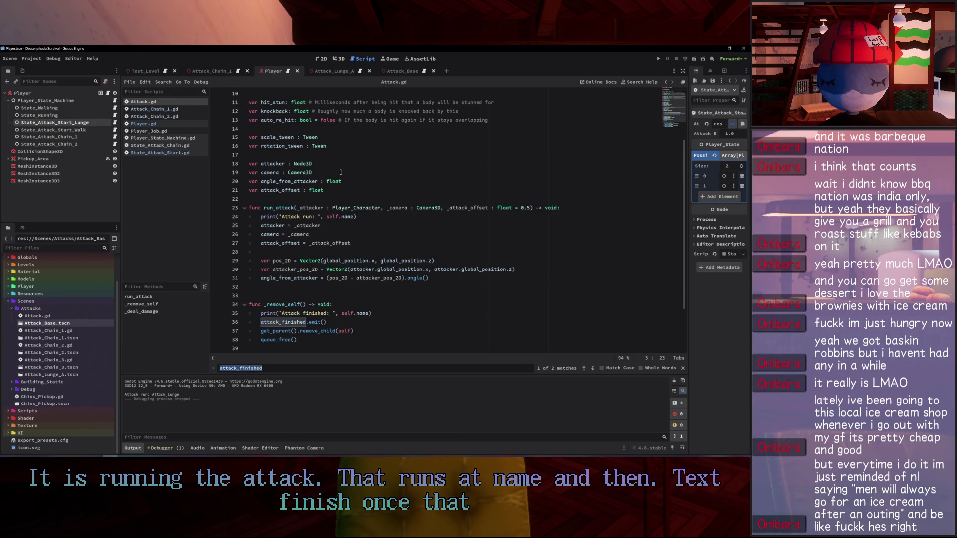
key("Return")
left_click(367, 173)
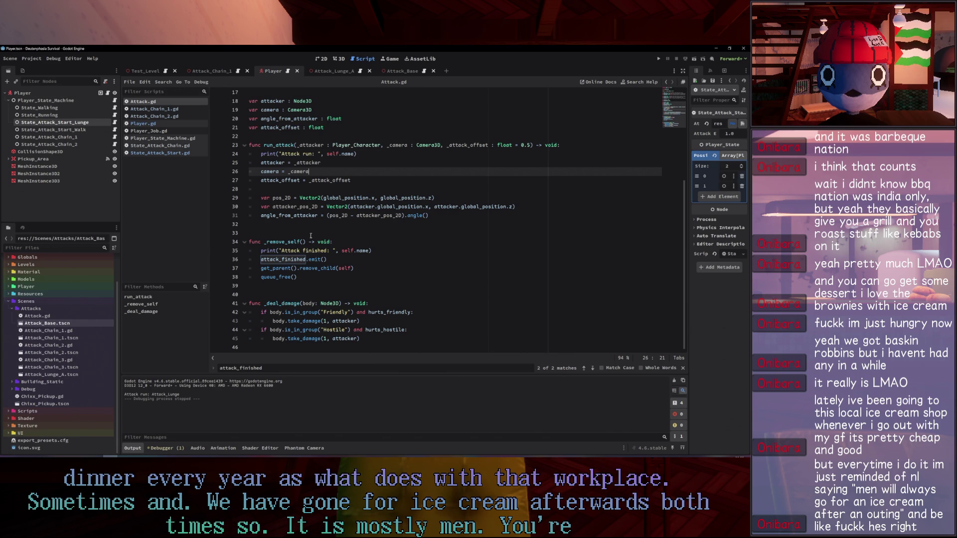
left_click(319, 227)
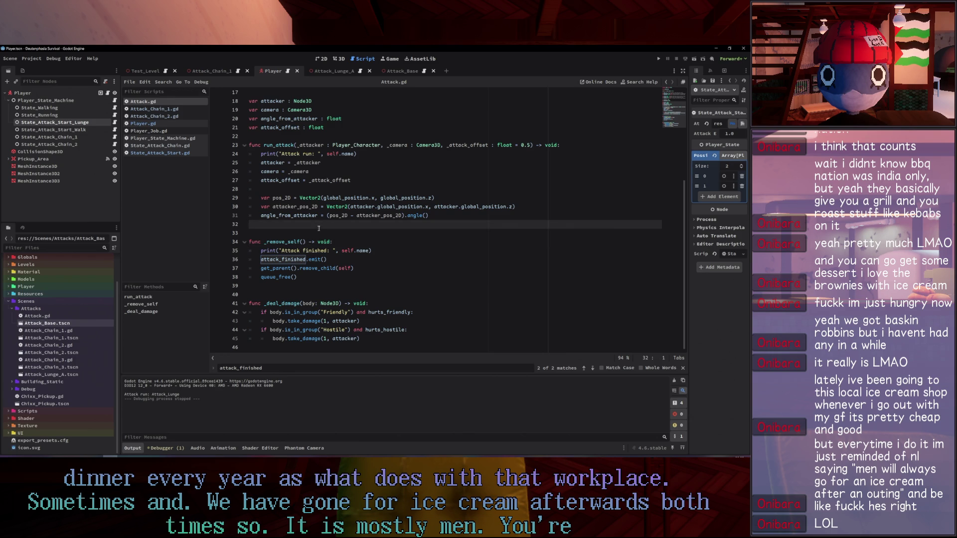
left_click(660, 58)
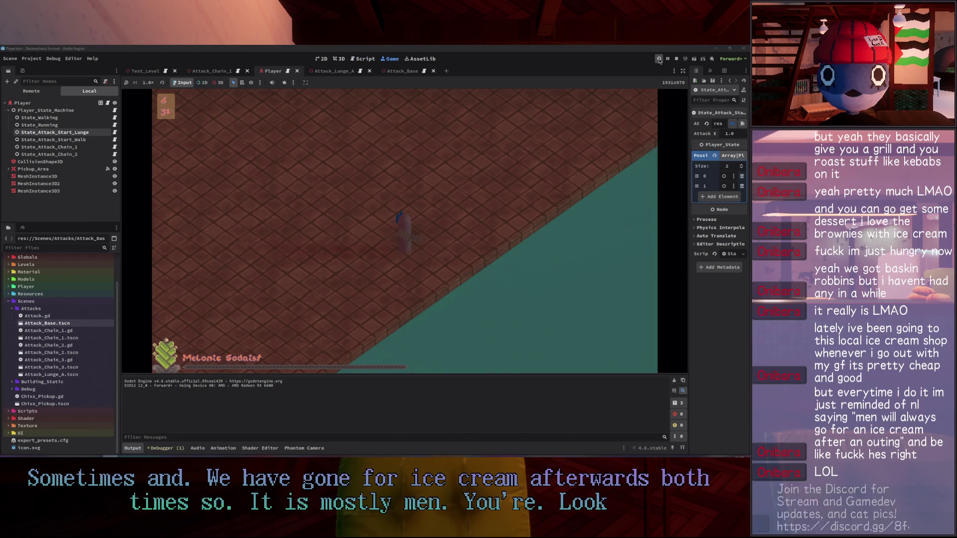
Attack and restart the running game, collapse the Attacks and Scenes folders, stop, and return to Attack.gd.
left_click(473, 136)
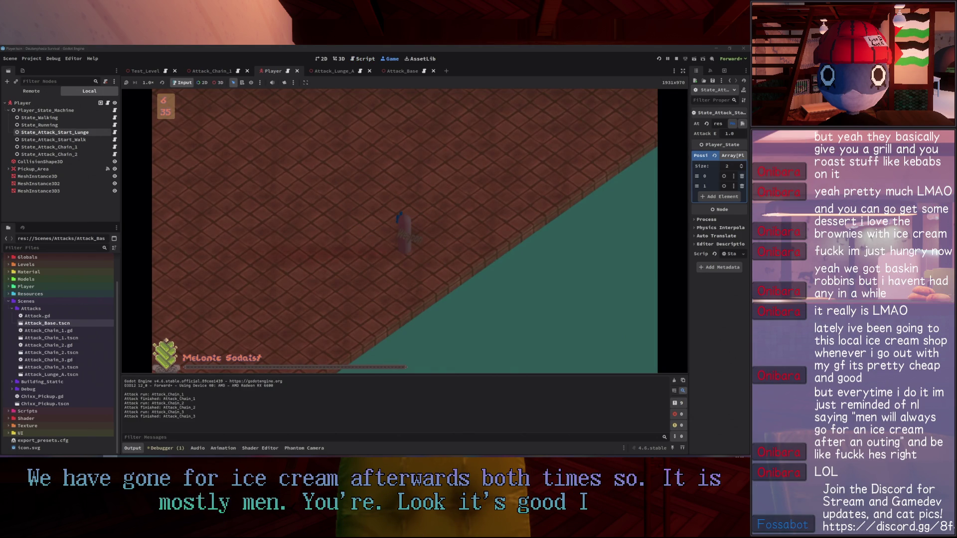
left_click(660, 58)
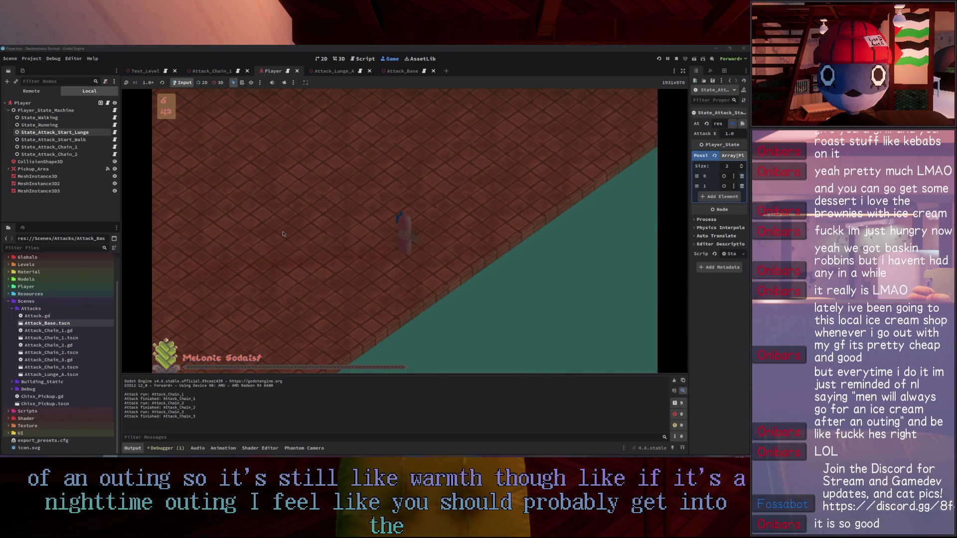
double_click(59, 309)
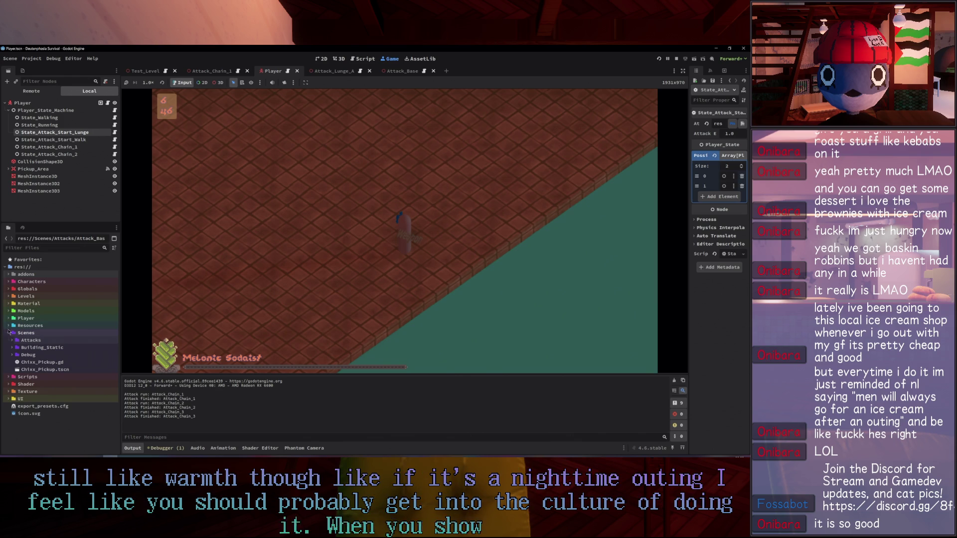
double_click(54, 333)
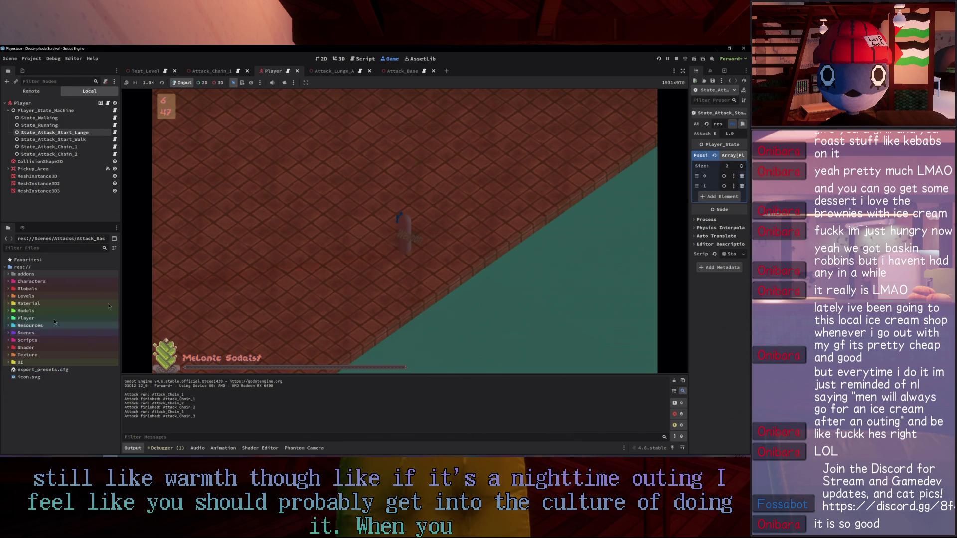
left_click(677, 59)
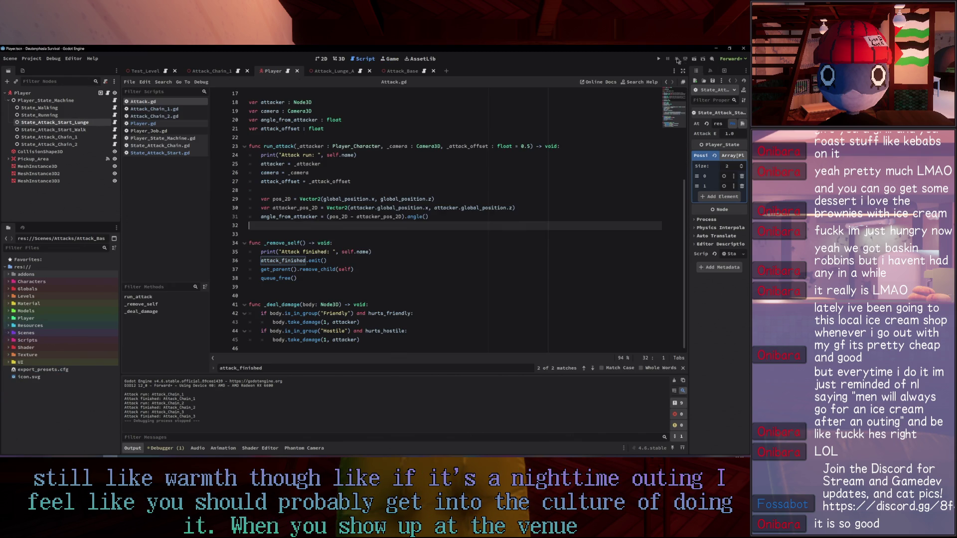
left_click(437, 247)
left_click(422, 231)
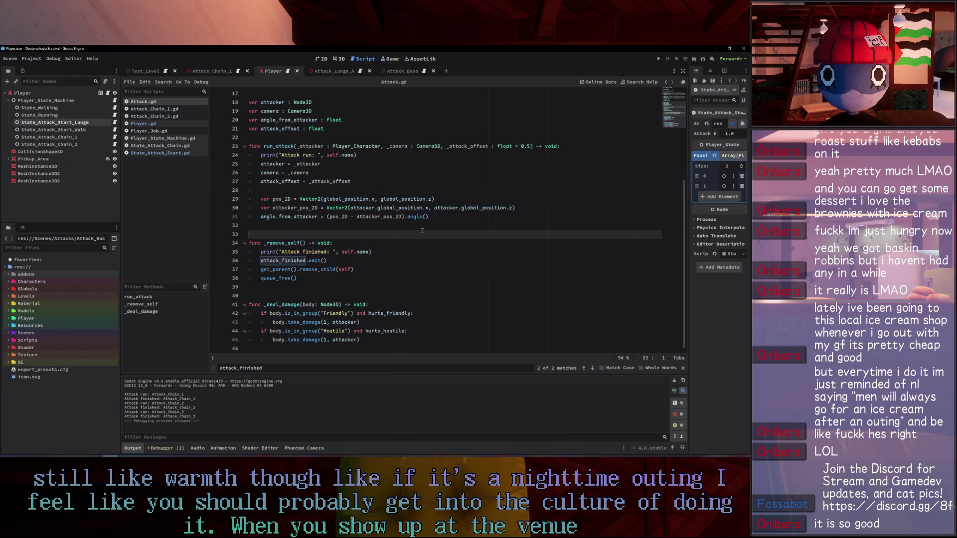
scroll(423, 231, "up", 2)
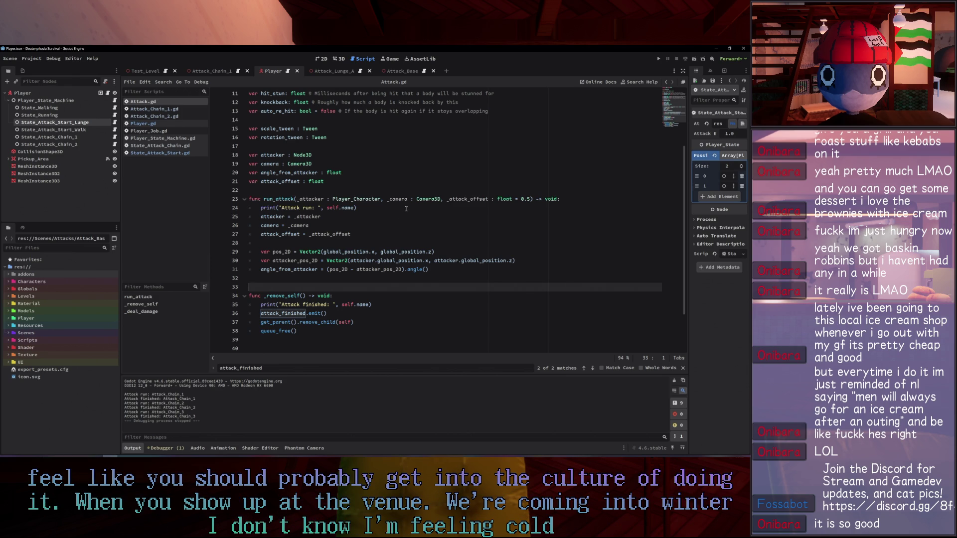
Open Attack_Chain_1.gd, switch to the Attack_Lunge_A scene, and expand Scenes > Attacks in FileSystem.
left_click(151, 109)
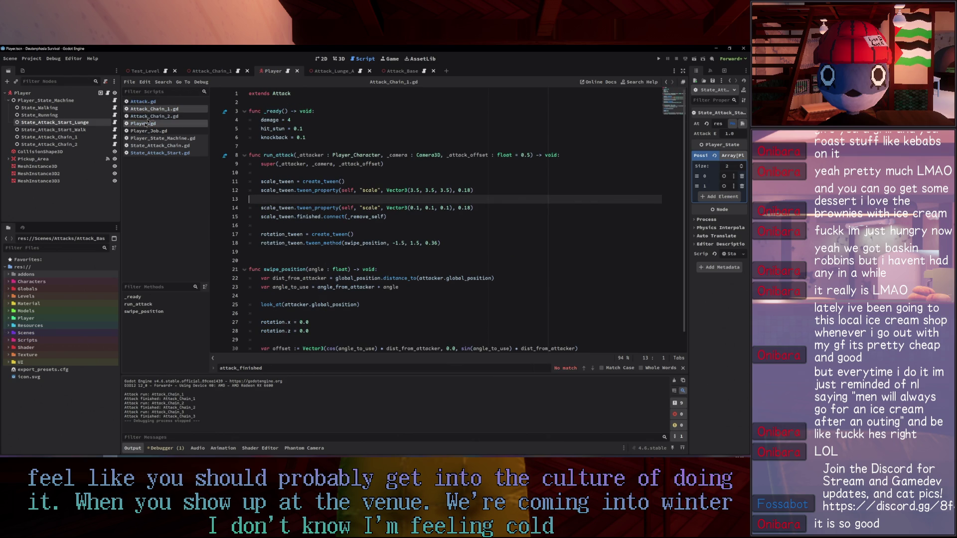
left_click(332, 71)
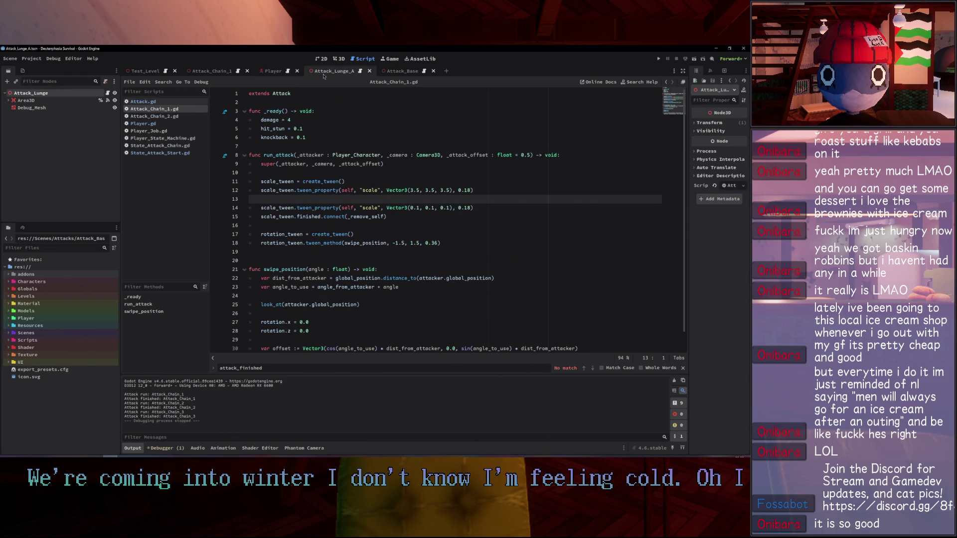
double_click(27, 341)
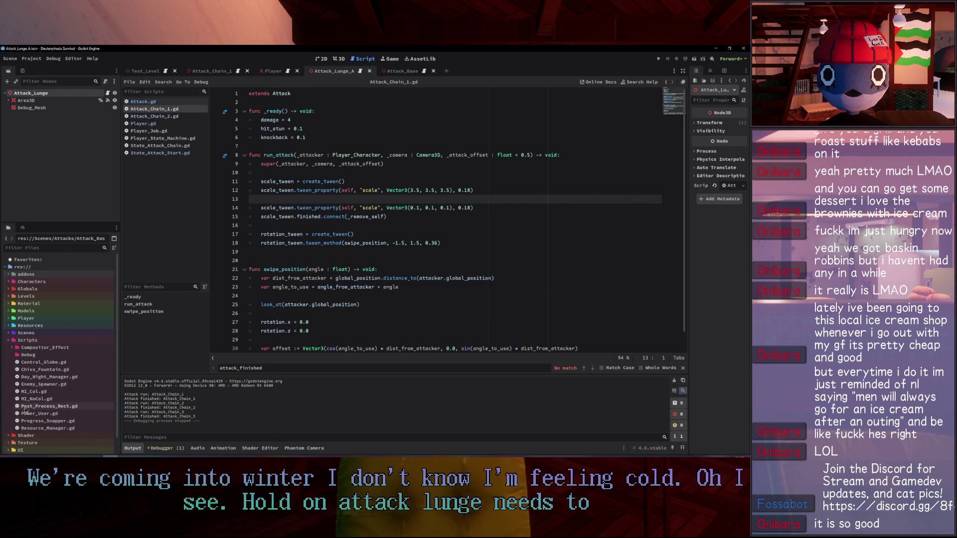
left_click(8, 341)
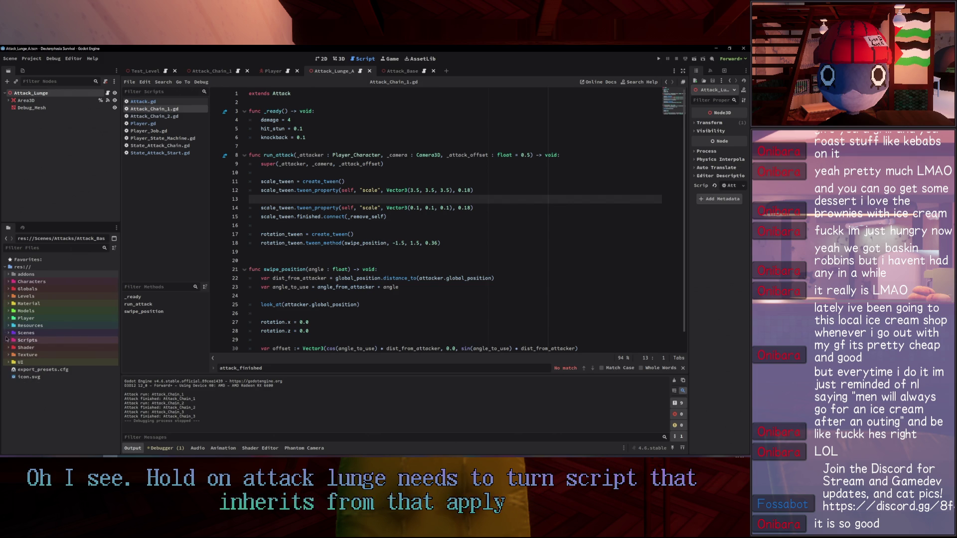
left_click(8, 332)
left_click(12, 340)
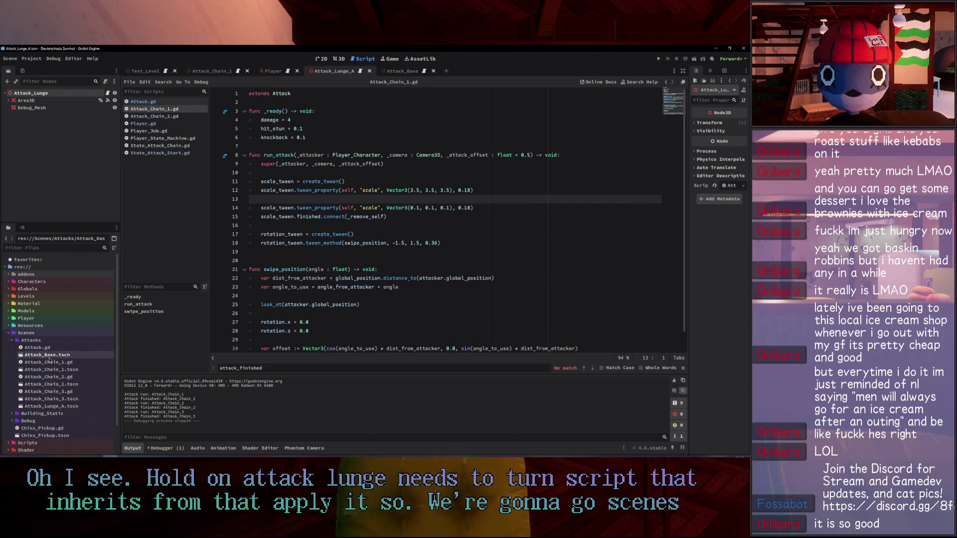
Duplicate Attack_Chain_1.gd from its FileSystem context menu and name the copy Attack_Lunge_A.gd.
right_click(50, 362)
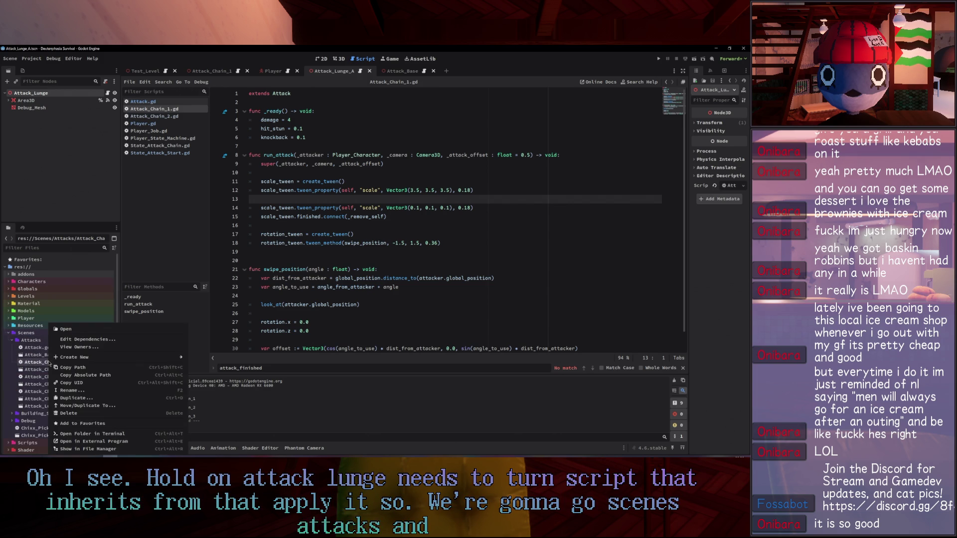
left_click(80, 398)
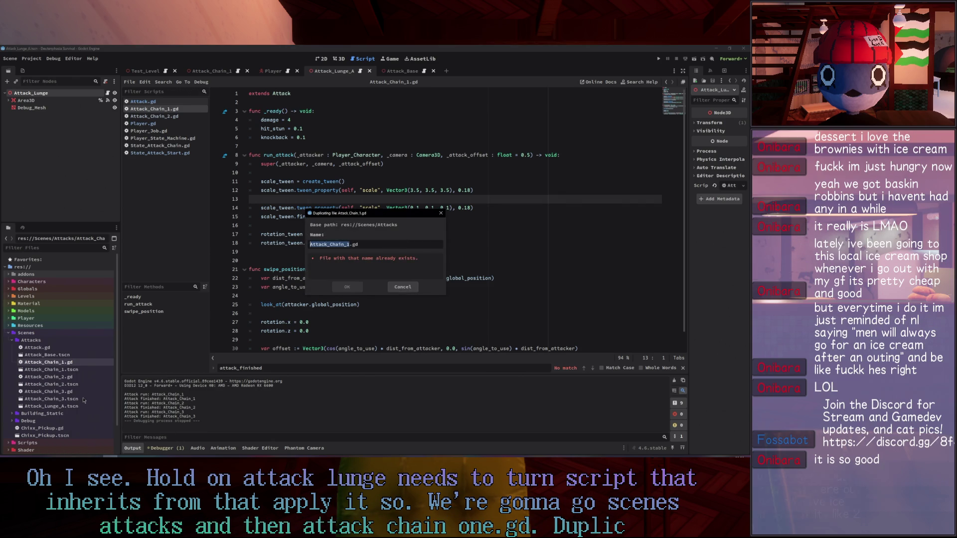
key("BackSpace")
key("BackSpace")
key("BackSpace")
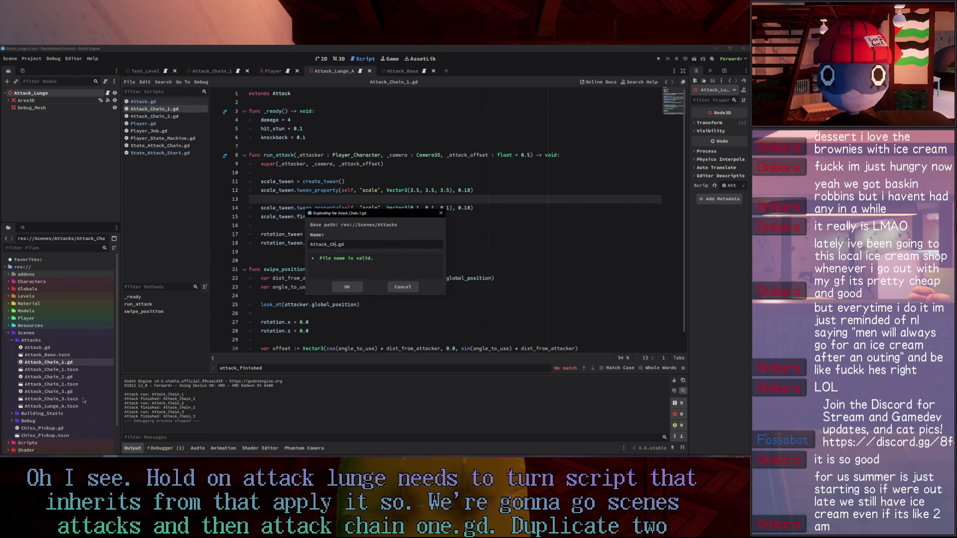
type("ge_A")
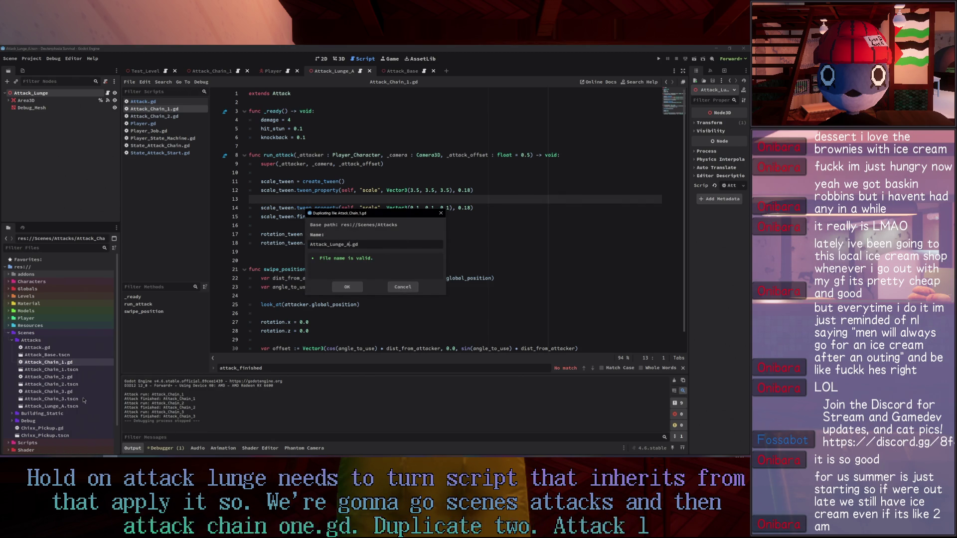
key("Return")
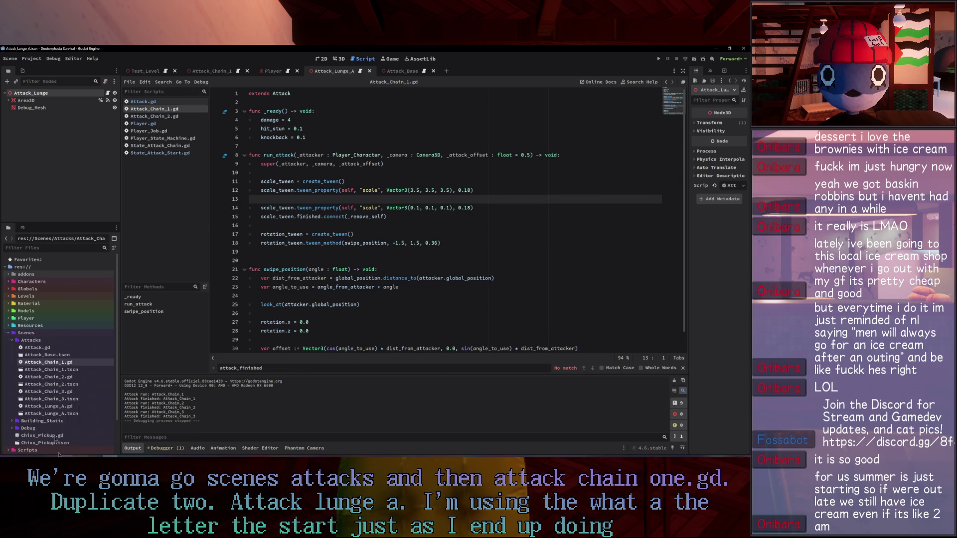
Open Attack_Lunge_A.gd from the Scenes/Attacks folder in the script editor.
left_click(65, 414)
double_click(68, 407)
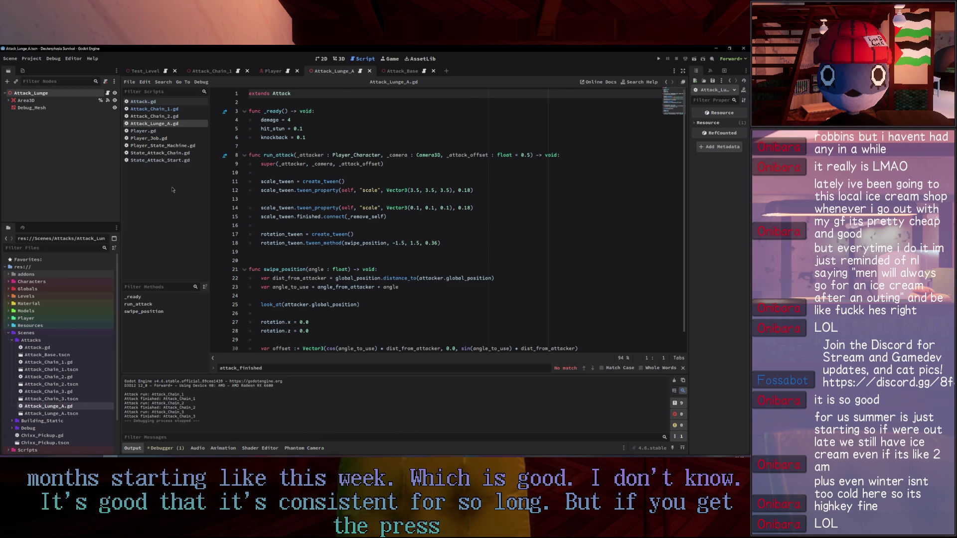
Run a quick test of the attacks, then stop the game.
left_click(499, 129)
left_click(659, 60)
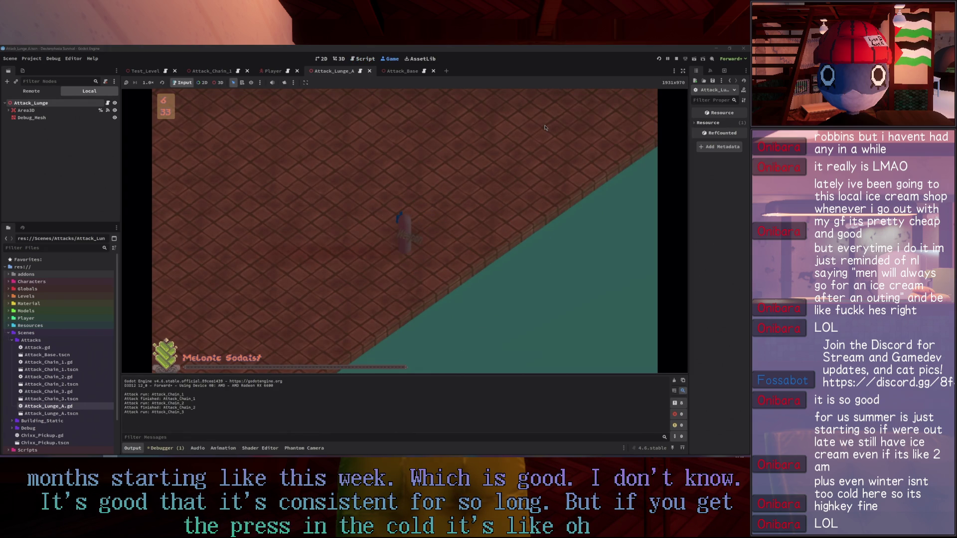
left_click(678, 59)
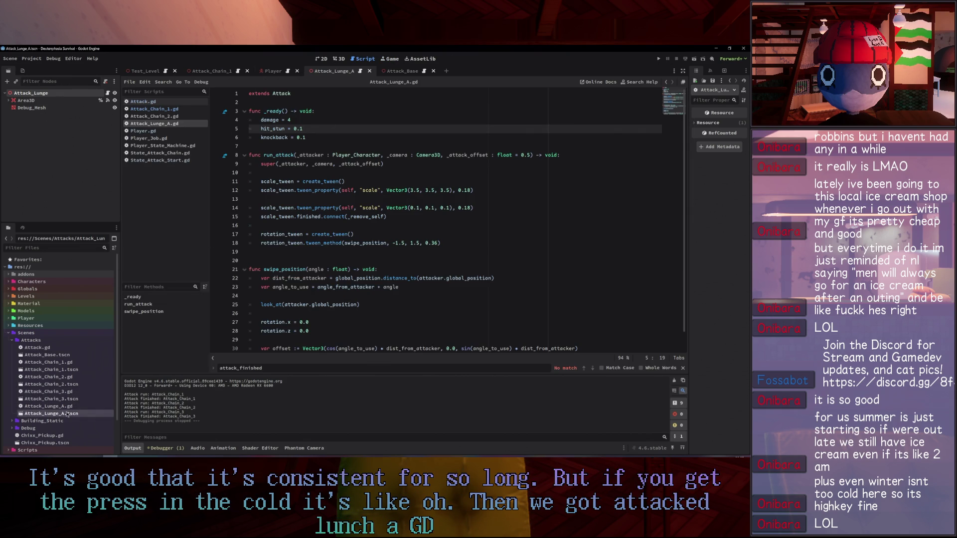
Attach Attack_Lunge_A.gd to the Attack_Lunge node and run the game to test the lunge.
left_click_drag(64, 407, 103, 404)
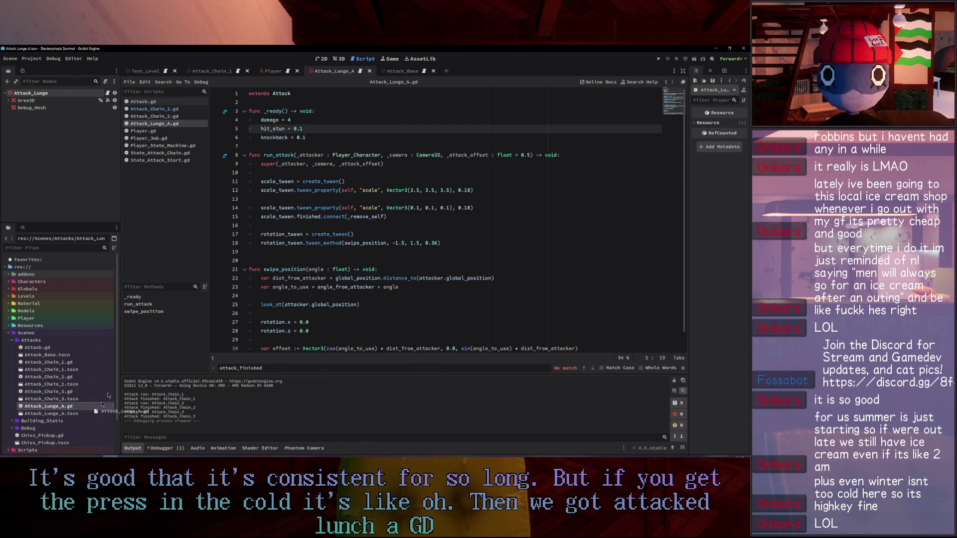
left_click_drag(81, 95, 81, 95)
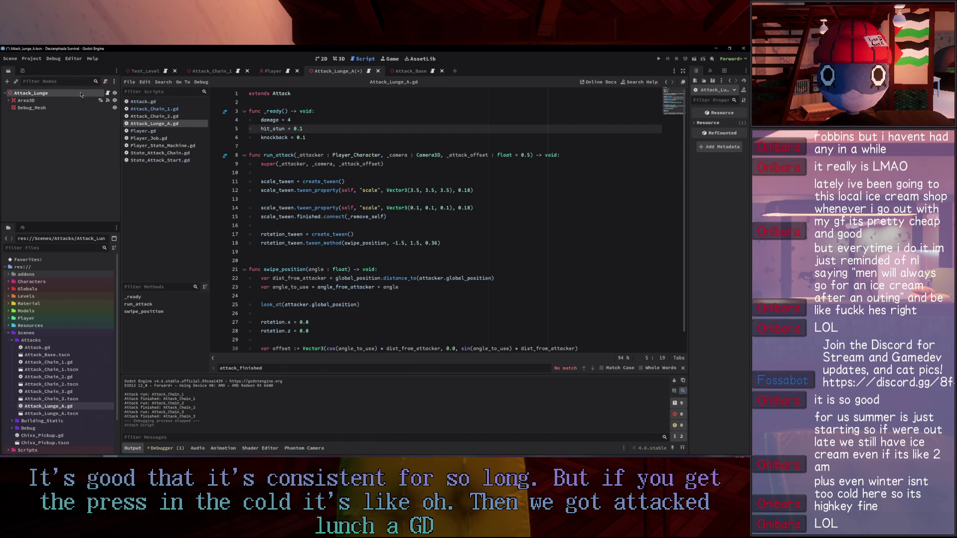
left_click(668, 59)
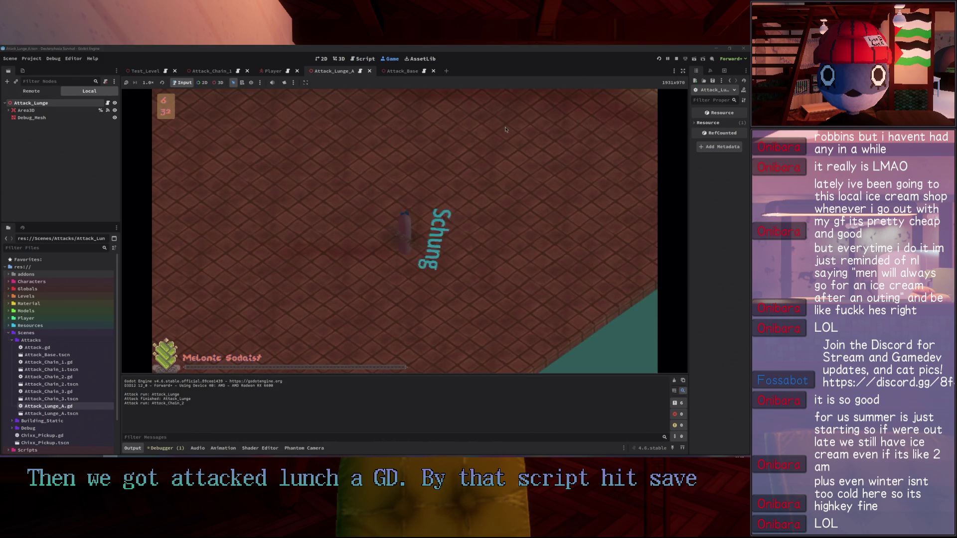
Attack repeatedly in the running game, chaining the combo into the lunge several times.
left_click(399, 190)
left_click(284, 230)
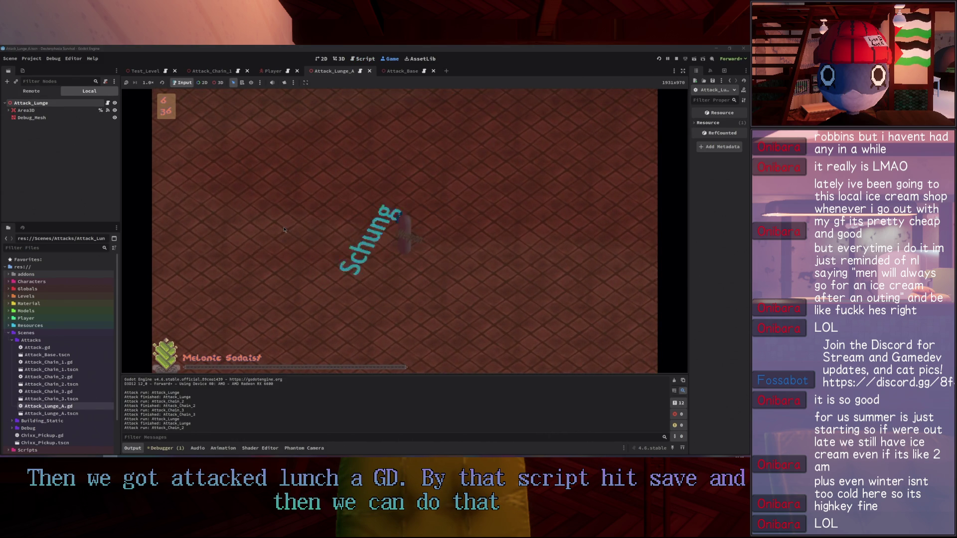
left_click(285, 230)
left_click(269, 202)
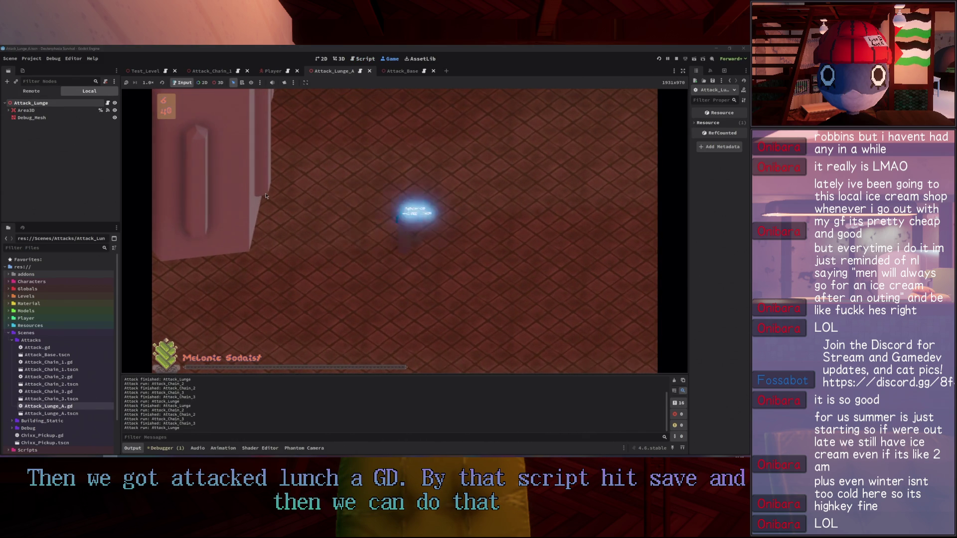
left_click(266, 196)
left_click(428, 207)
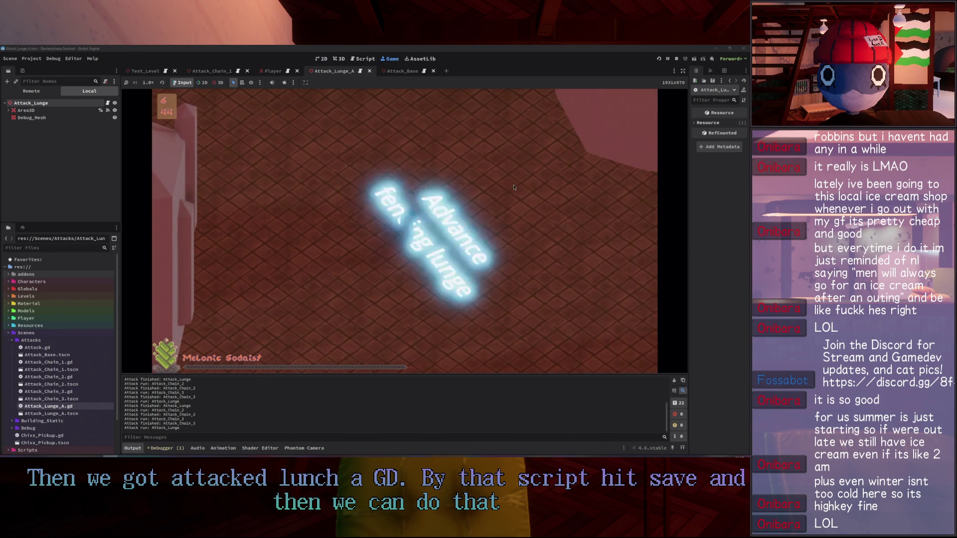
left_click(416, 176)
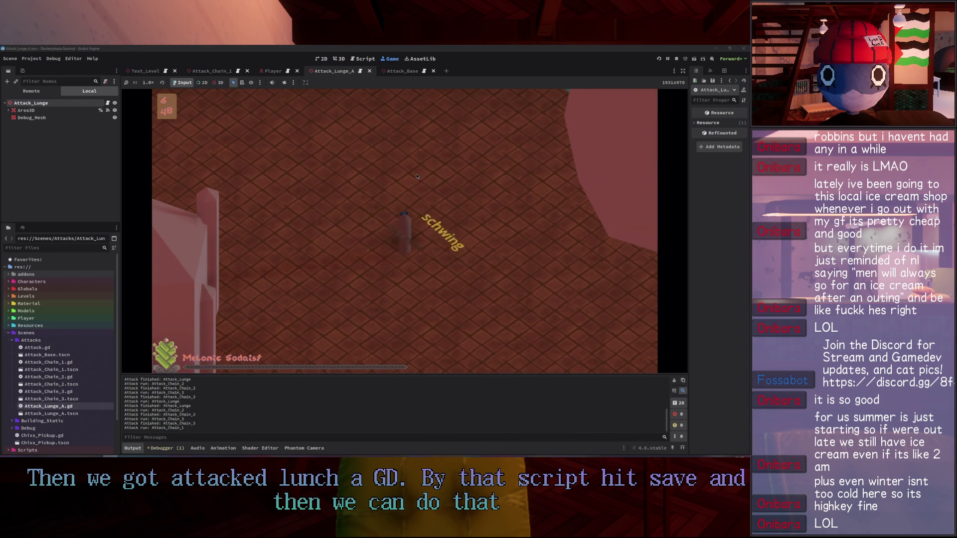
left_click(417, 176)
left_click(441, 177)
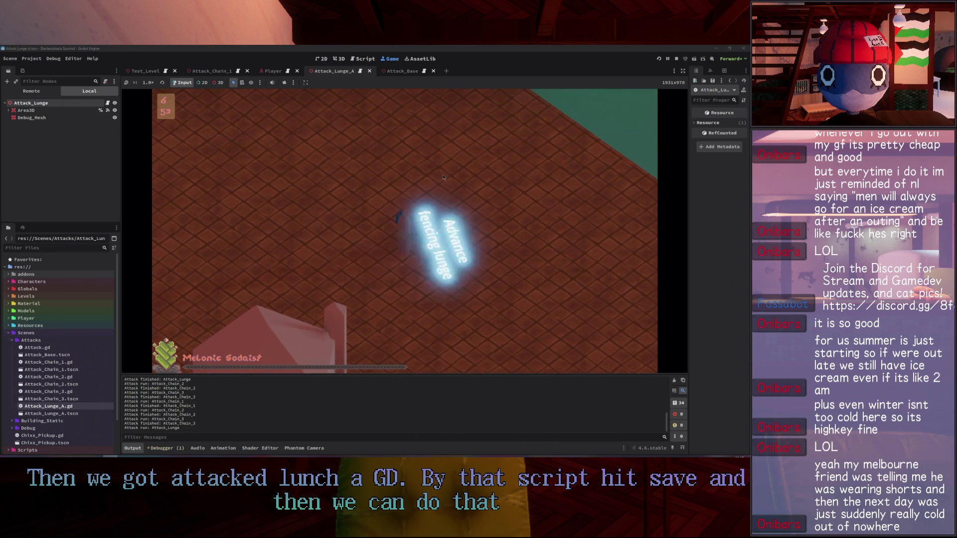
left_click(443, 177)
left_click(444, 177)
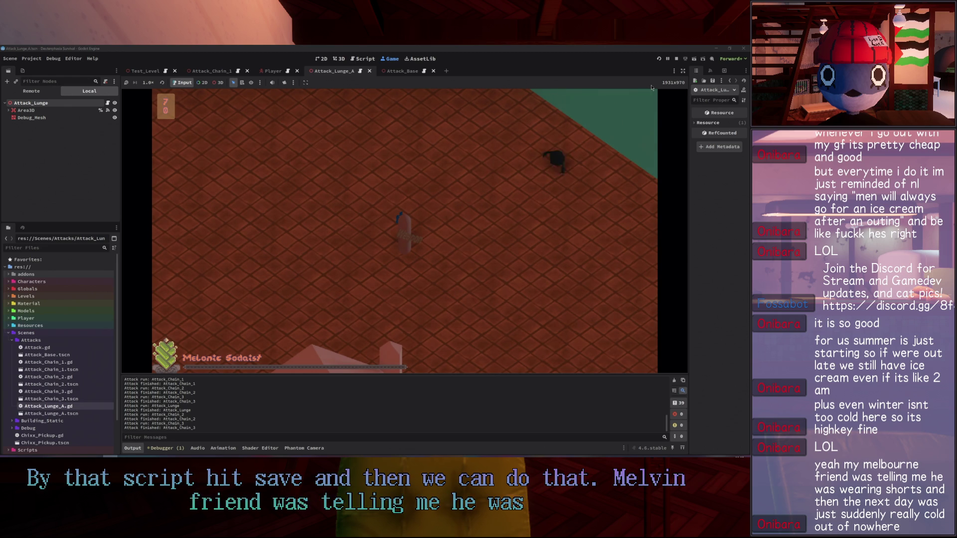
left_click(473, 265)
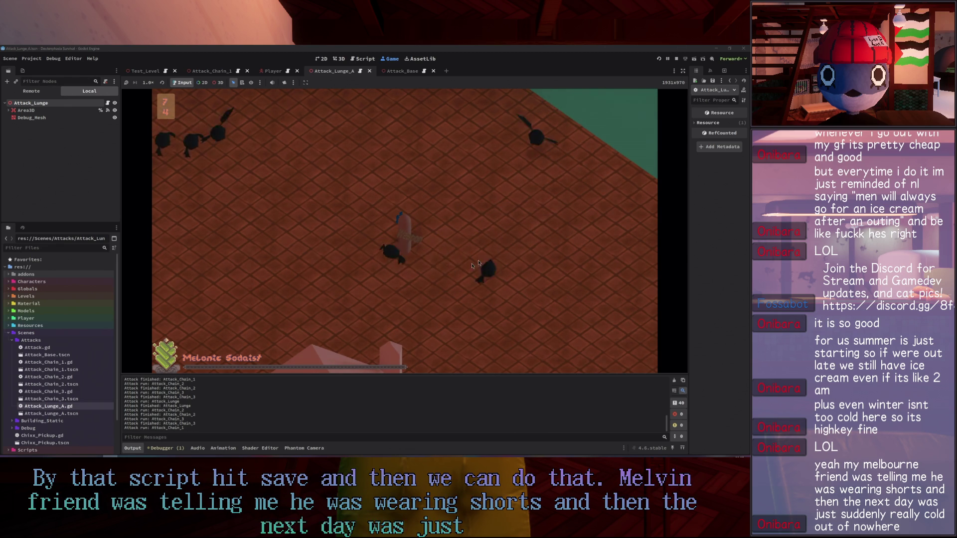
left_click(473, 265)
left_click(484, 219)
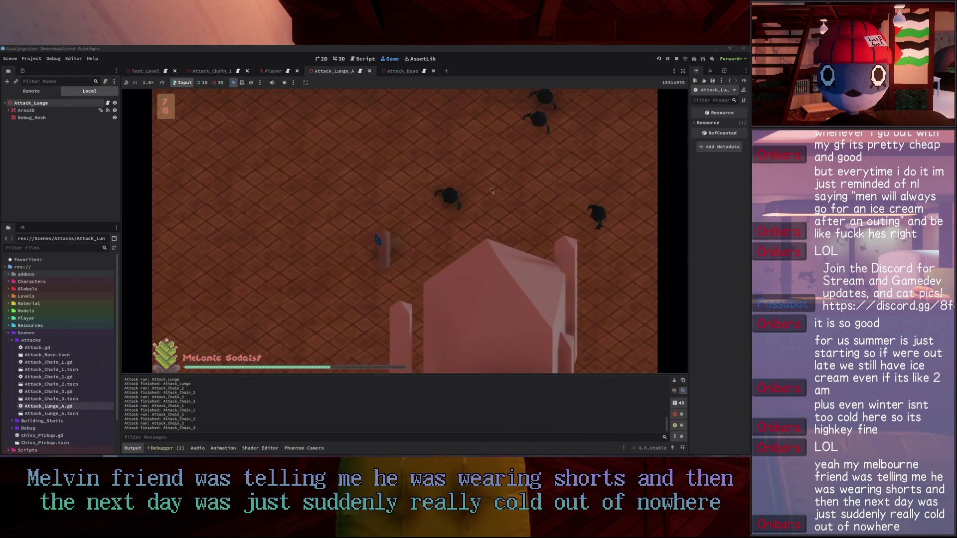
left_click(491, 190)
Stop the game and rotate Debug_Mesh in the 3D view so the text lies nearly flat.
key("F8")
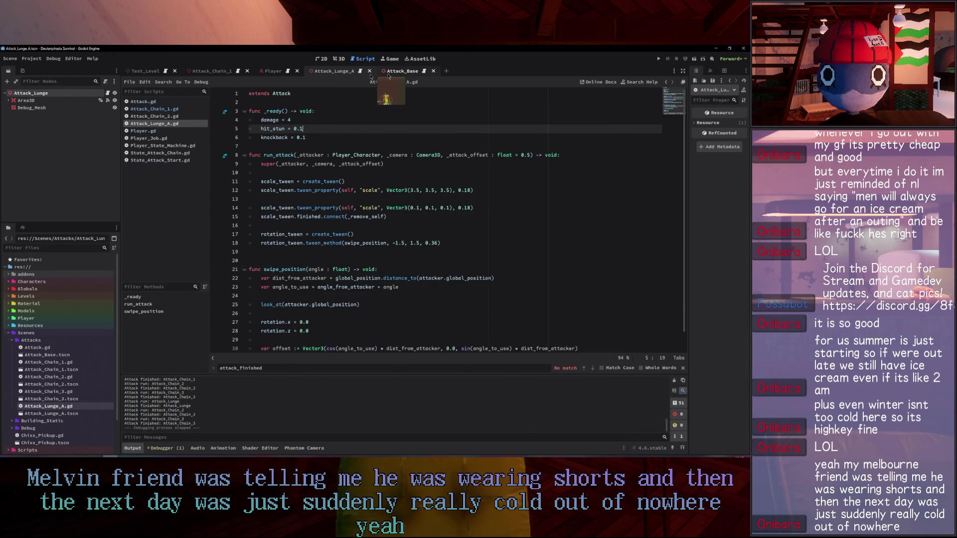
left_click(339, 59)
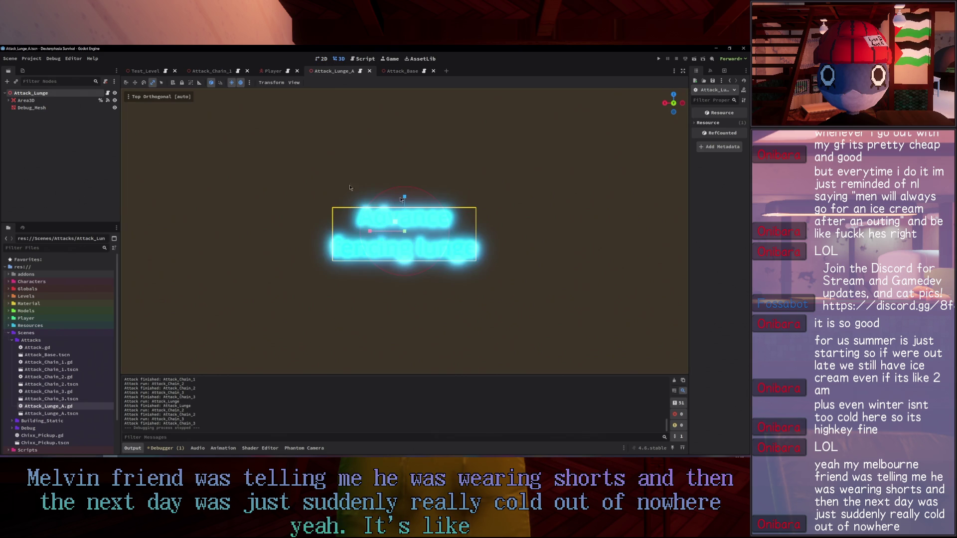
left_click_drag(350, 187, 309, 174)
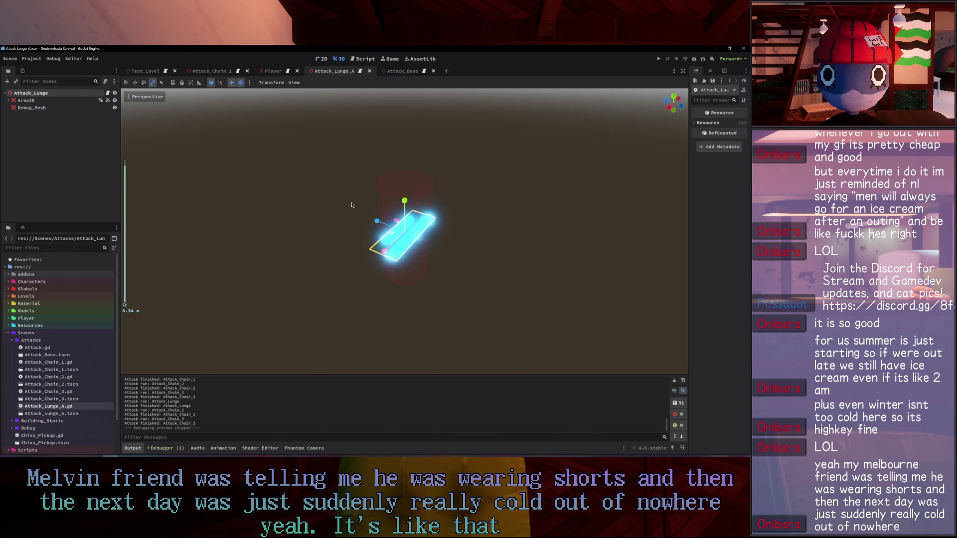
left_click(32, 108)
key("e")
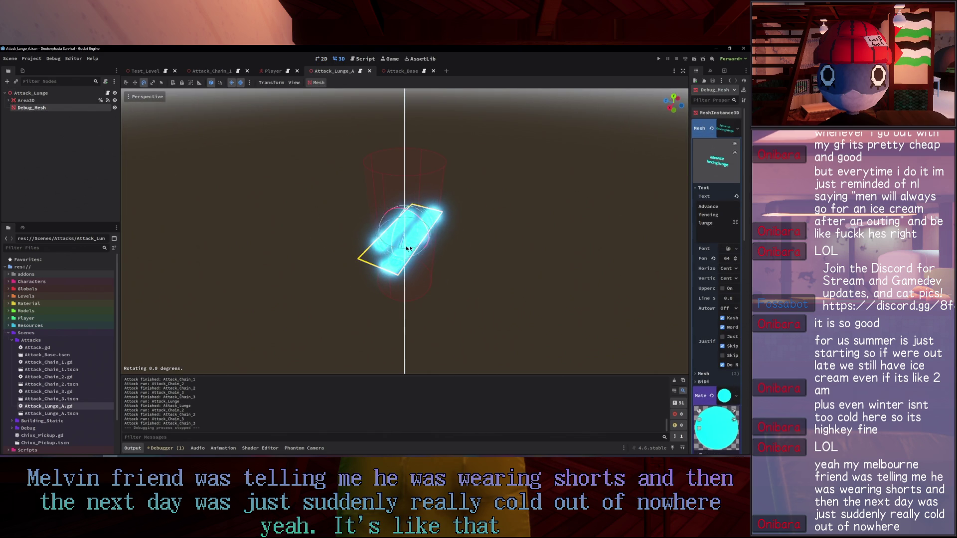
left_click_drag(407, 248, 422, 247)
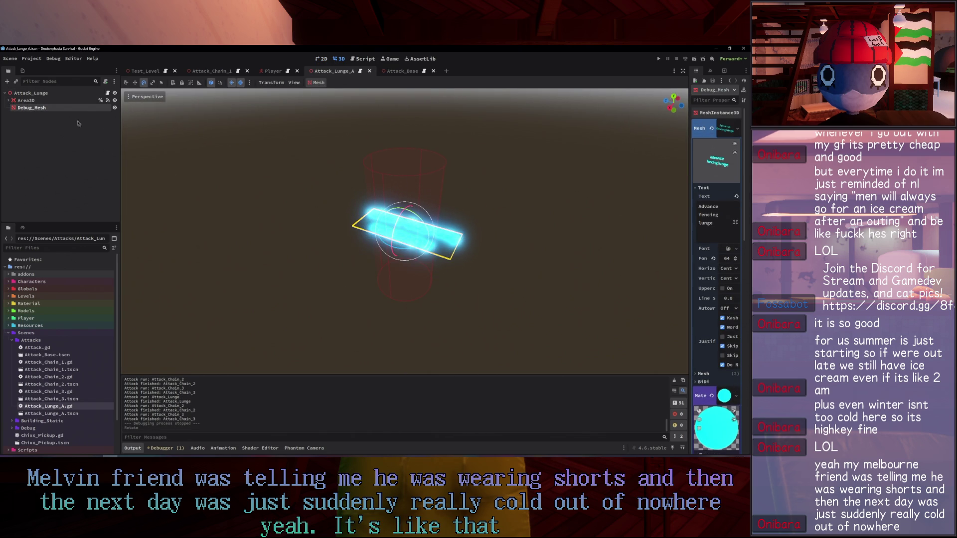
Change the Area3D's CollisionShape3D to a BoxShape3D stretched to height 3.
left_click(9, 100)
left_click(24, 108)
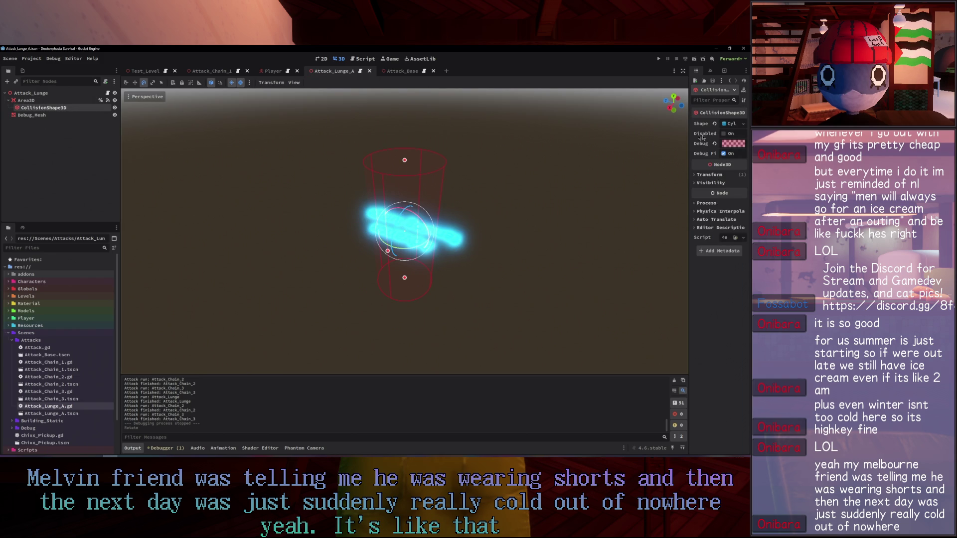
left_click_drag(687, 137, 548, 138)
left_click(744, 124)
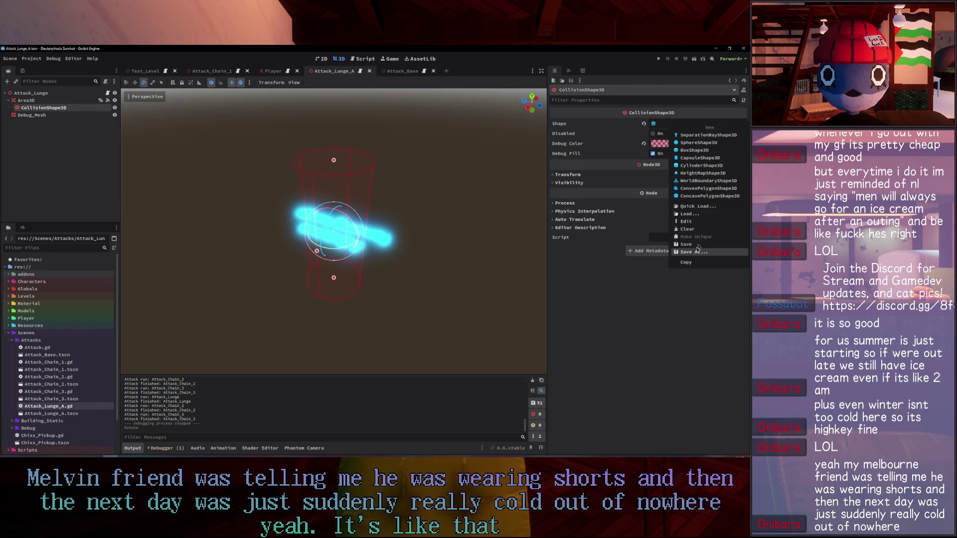
left_click(704, 151)
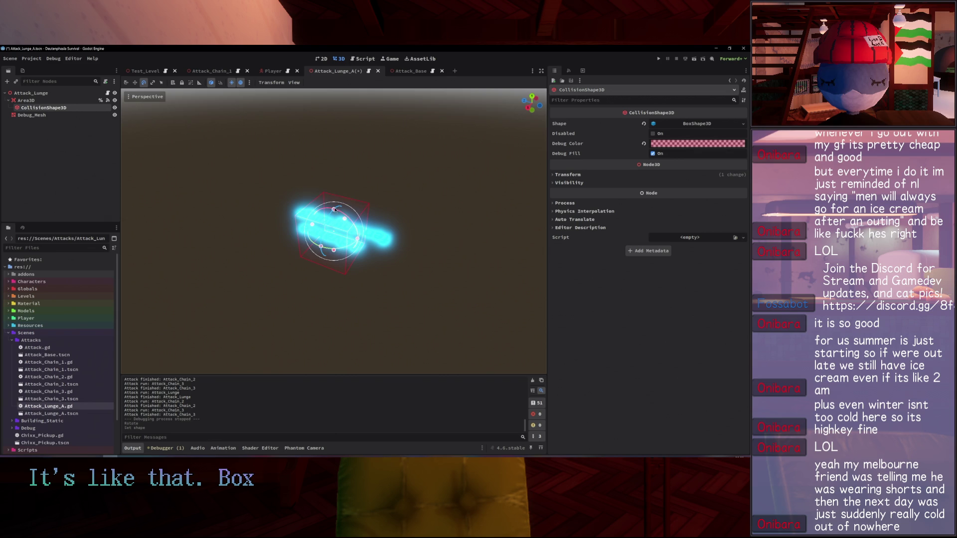
left_click_drag(335, 210, 341, 154)
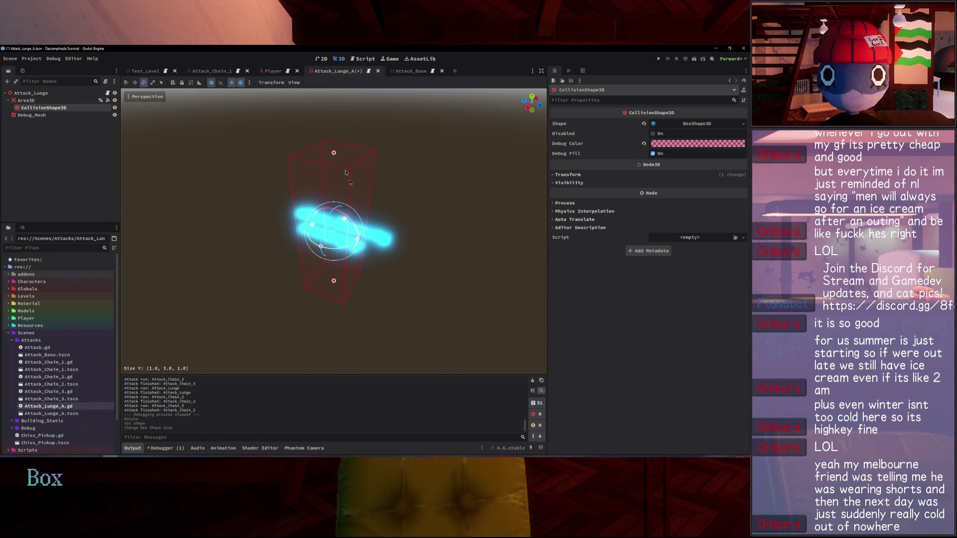
left_click(362, 242)
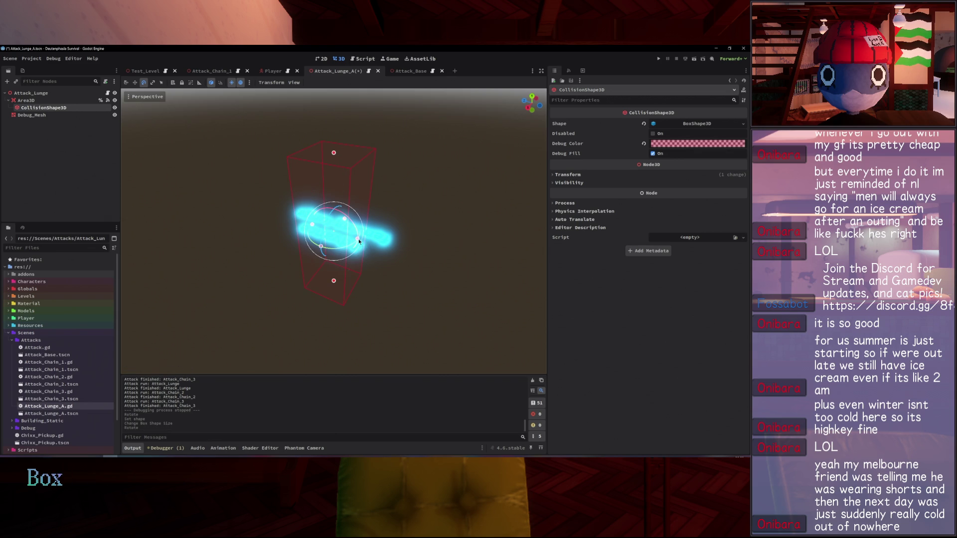
Play-test the lunge combo again, then reopen the Attack_Lunge_A.gd script.
key("F5")
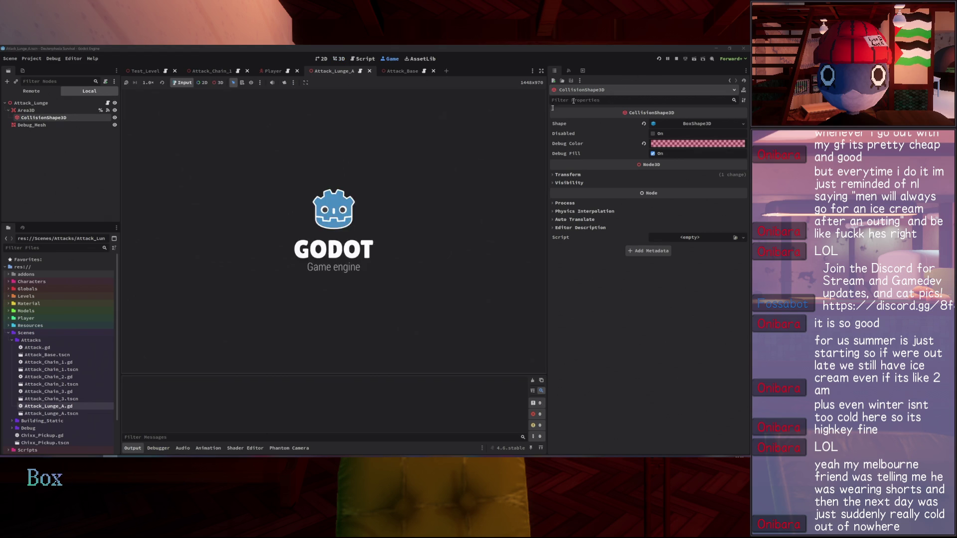
left_click(348, 179)
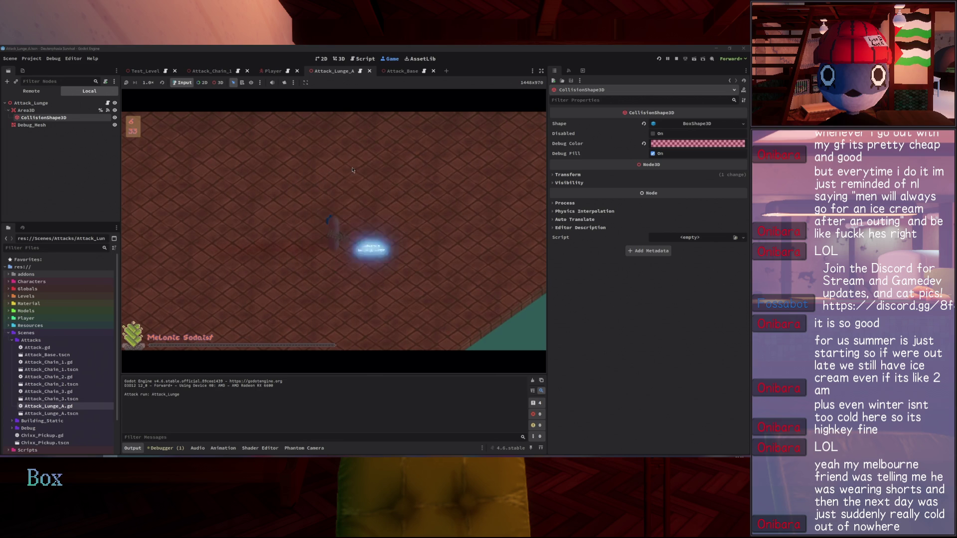
left_click(348, 179)
left_click(348, 179)
left_click(348, 179)
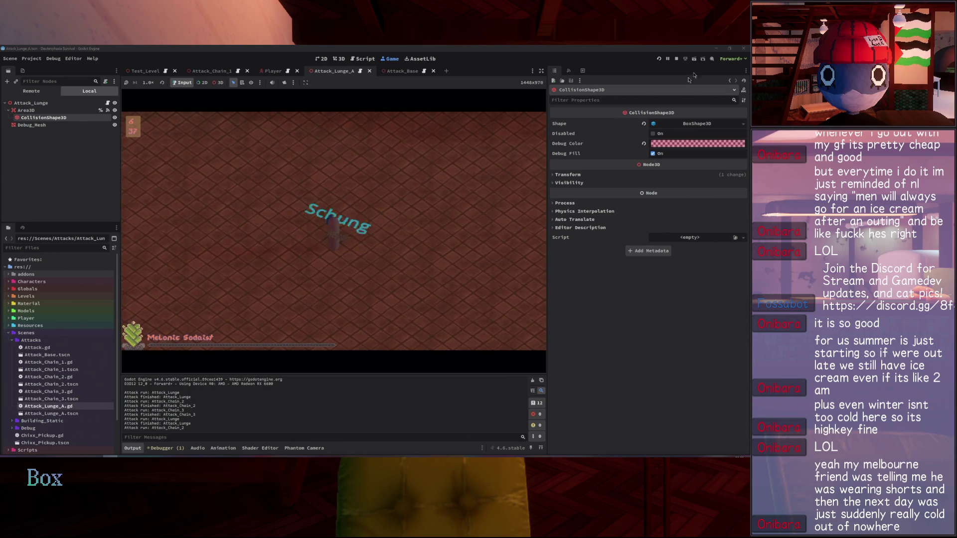
left_click(677, 59)
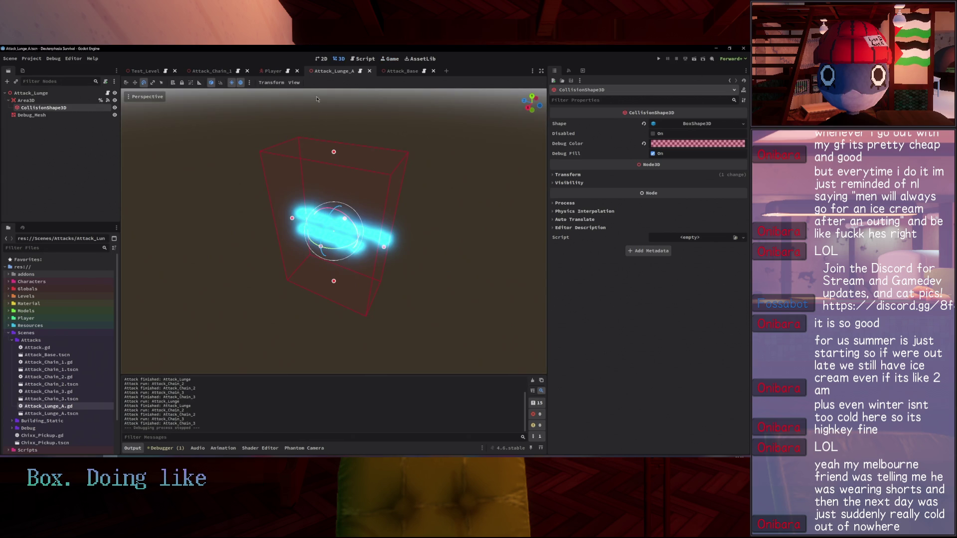
left_click(112, 93)
left_click(107, 93)
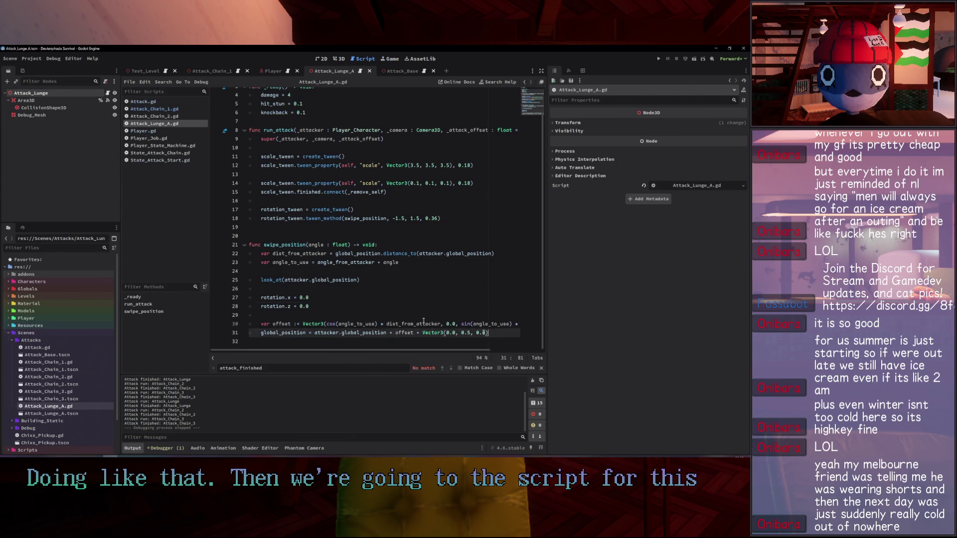
Rename swipe_position to push_position at both its call and its definition.
left_click_drag(491, 333, 254, 279)
left_click(329, 244)
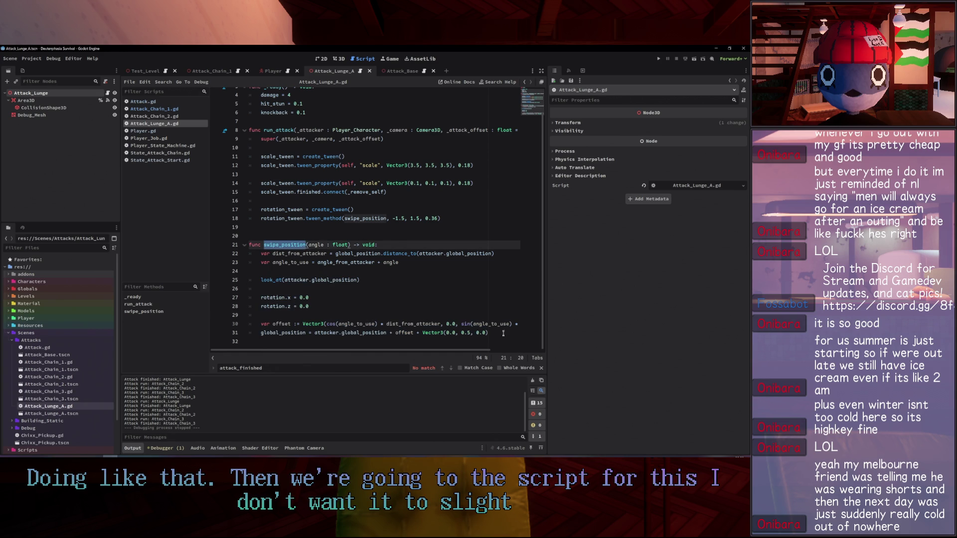
mouse_move(489, 333)
left_mouse_down()
mouse_move(449, 332)
mouse_move(235, 245)
mouse_move(205, 244)
left_mouse_up()
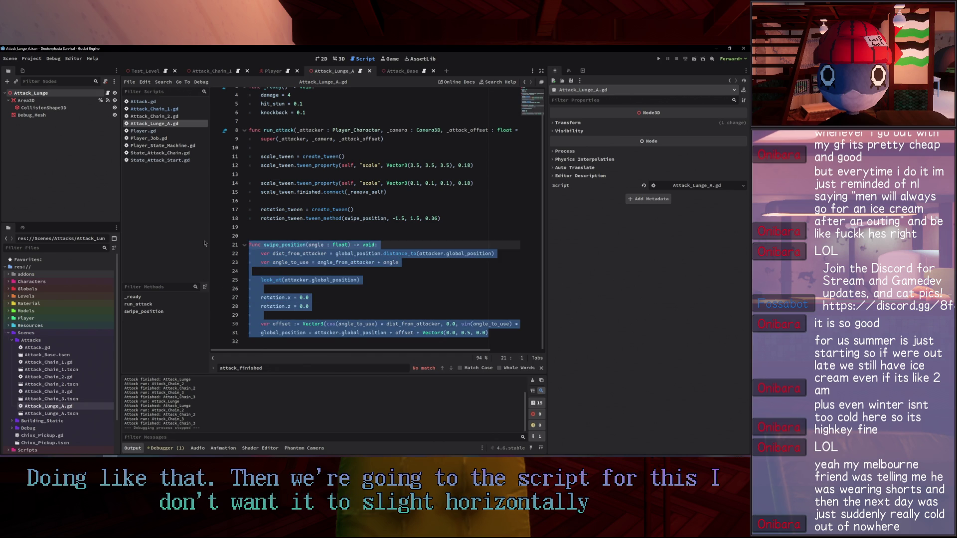
left_click(300, 254)
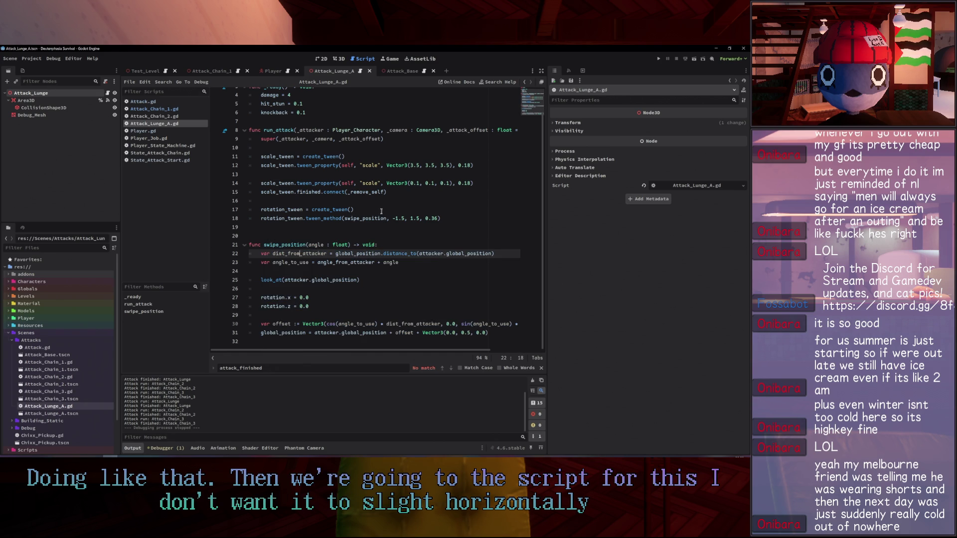
left_click(359, 219)
left_click(278, 245)
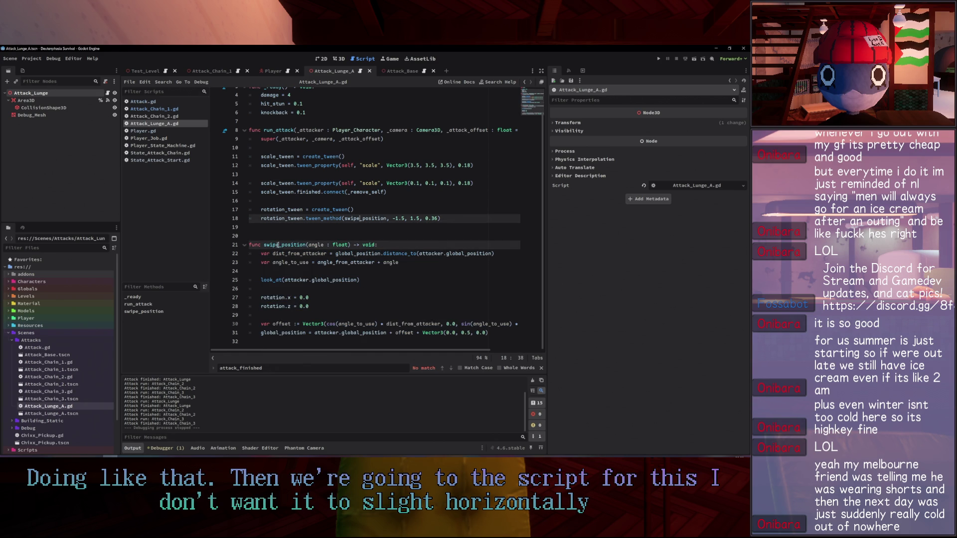
type("sh")
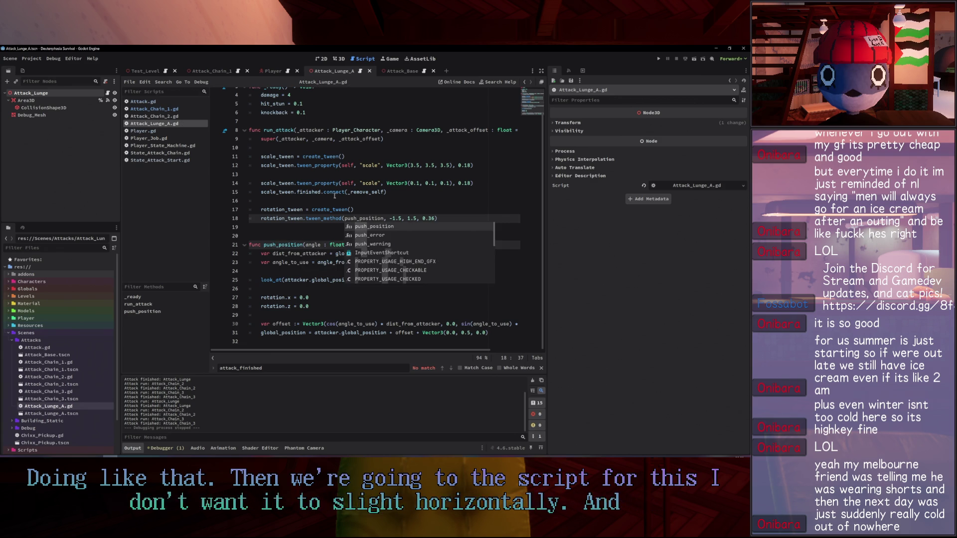
left_click(340, 192)
Make the tween run push_position from 0.0 to 1.5 and give it a distance parameter.
left_click_drag(392, 218, 398, 220)
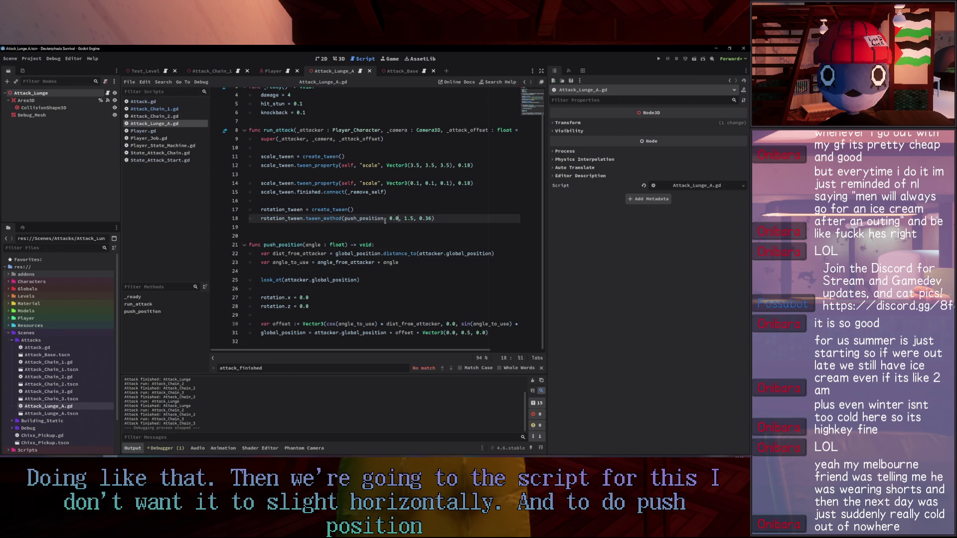
left_click(396, 261)
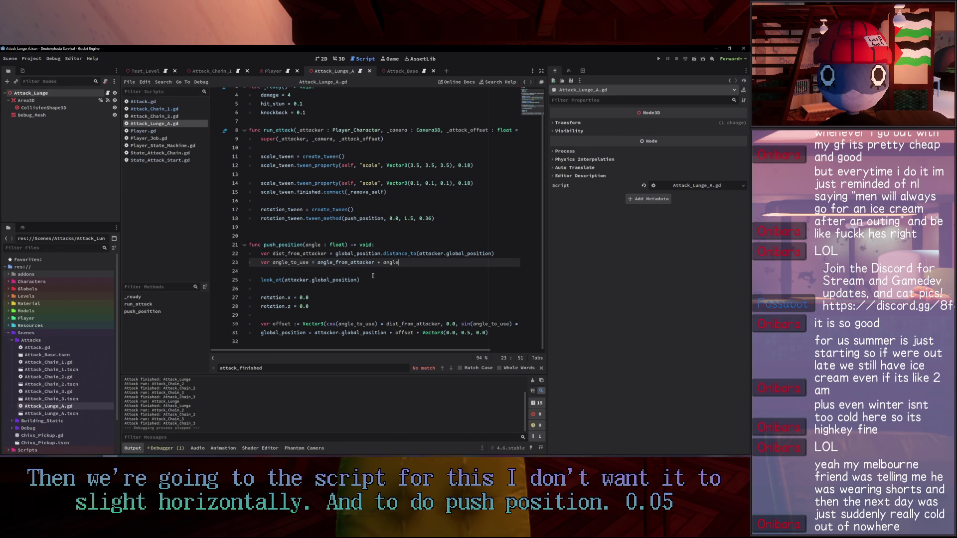
scroll(546, 274, "up", 1)
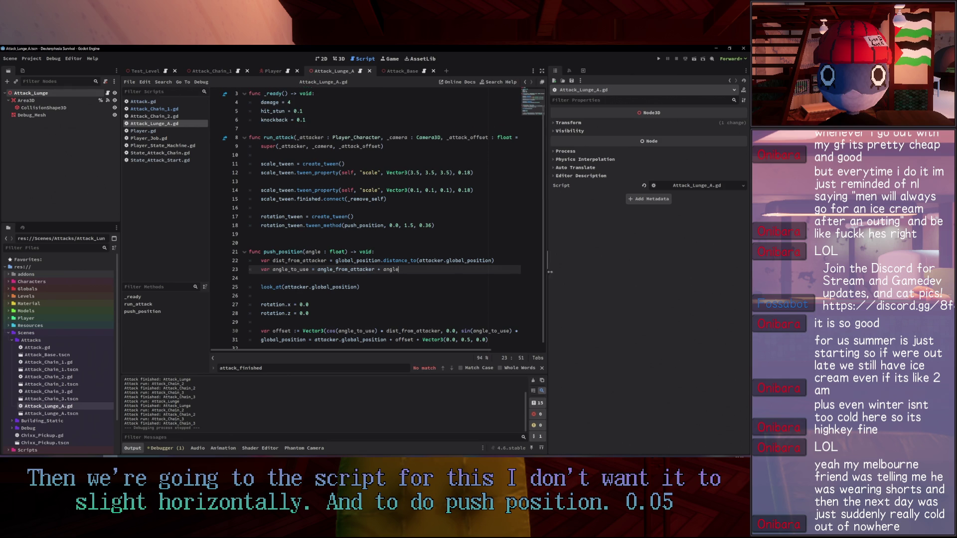
left_click_drag(546, 274, 617, 273)
key("Down")
key("Down")
key("Down")
key("End")
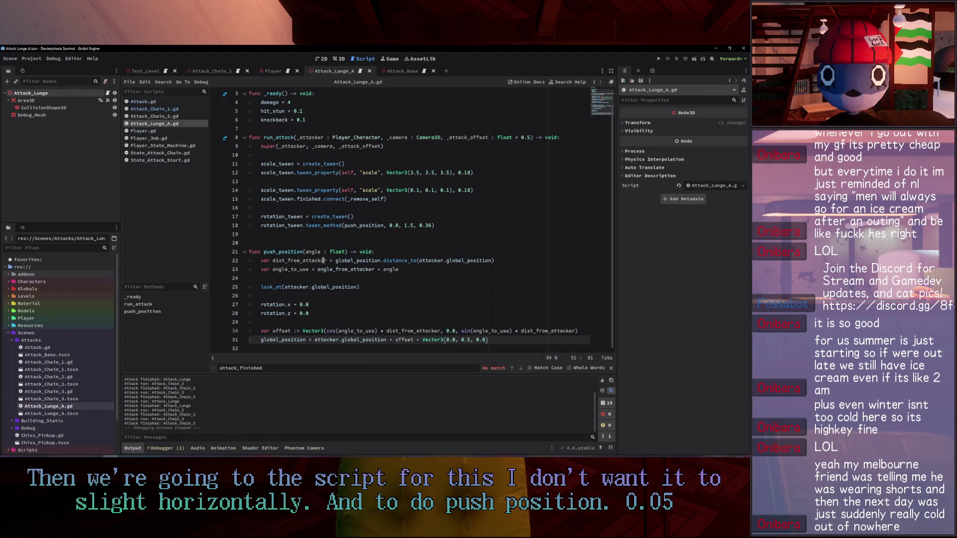
mouse_move(448, 261)
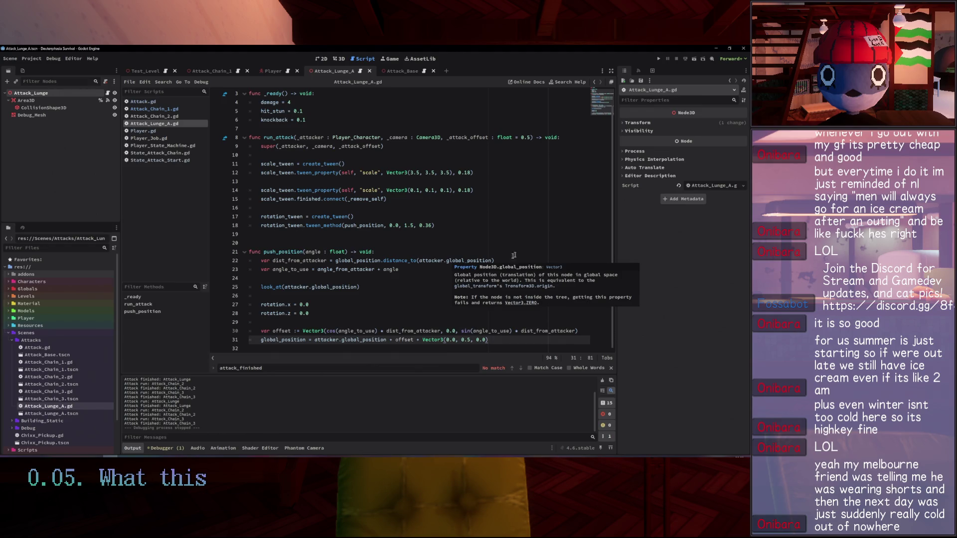
key("Up")
key("Up")
key("Up")
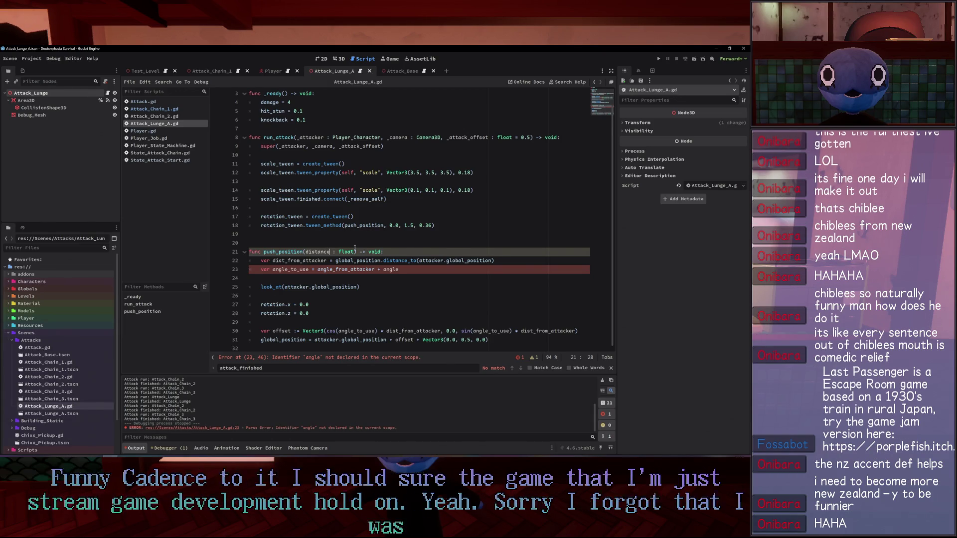
mouse_move(355, 247)
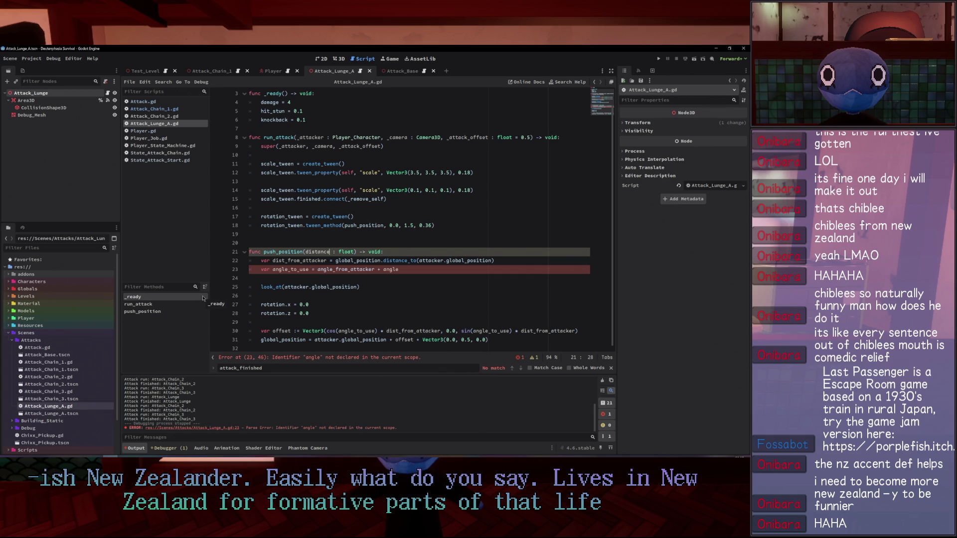
key("ctrl+z")
Save the script and remove the broken angle calculation on line 23.
key("ctrl+shift+z")
left_click(420, 282)
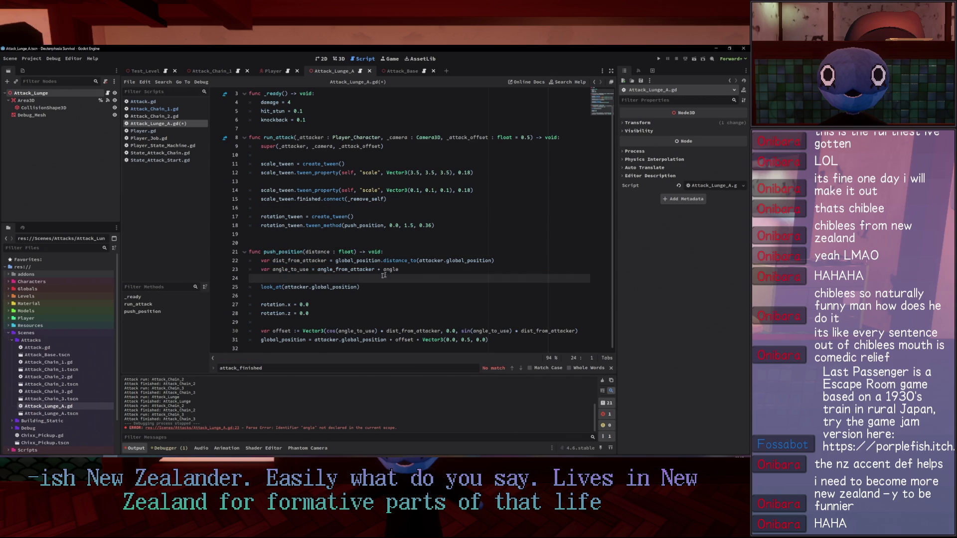
key("Up")
key("ctrl+s")
left_click(353, 269)
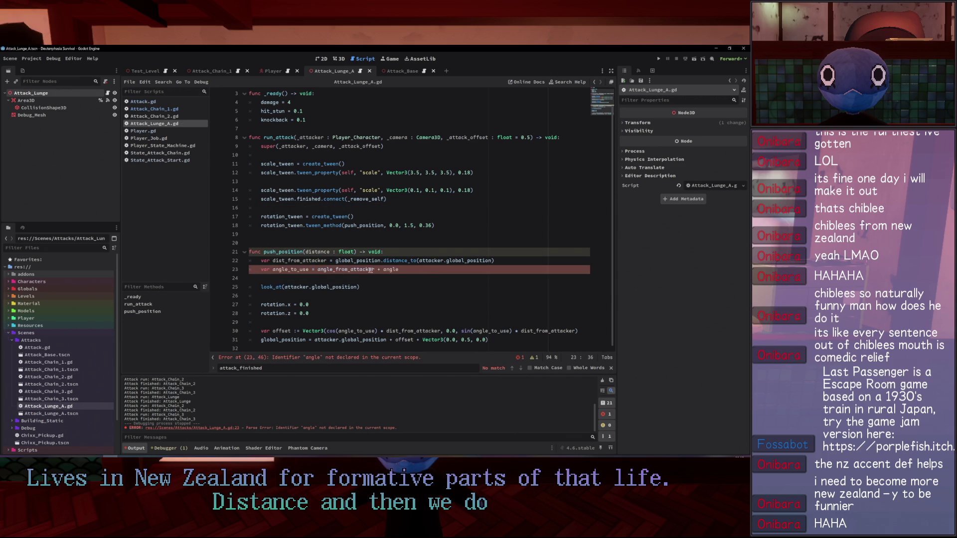
key("BackSpace")
key("BackSpace")
key("BackSpace")
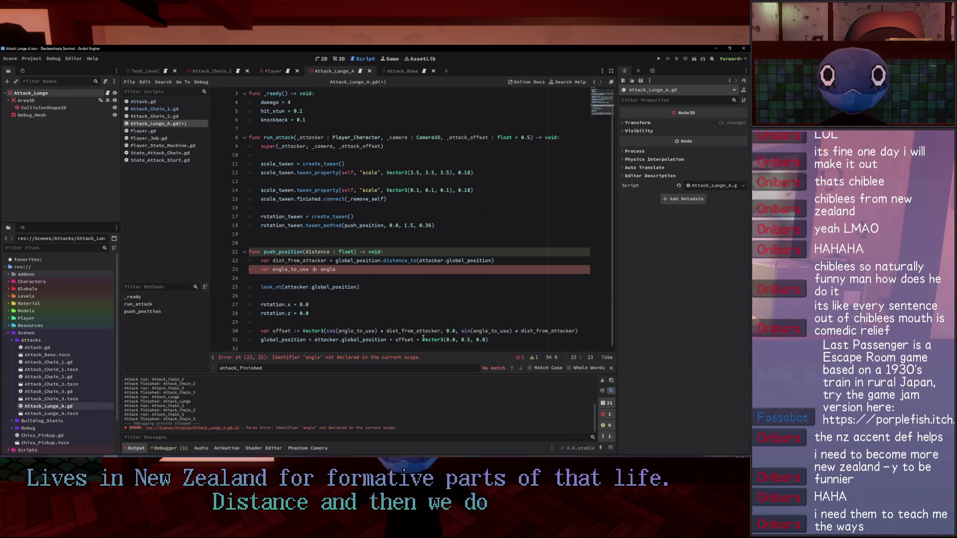
Use angle_from_attacker in the cos and sin calls and delete the angle_to_use line.
double_click(355, 331)
type("angle_from_attacker")
double_click(521, 330)
type("angle_from_attacker")
left_click_drag(337, 270, 195, 275)
key("BackSpace")
key("BackSpace")
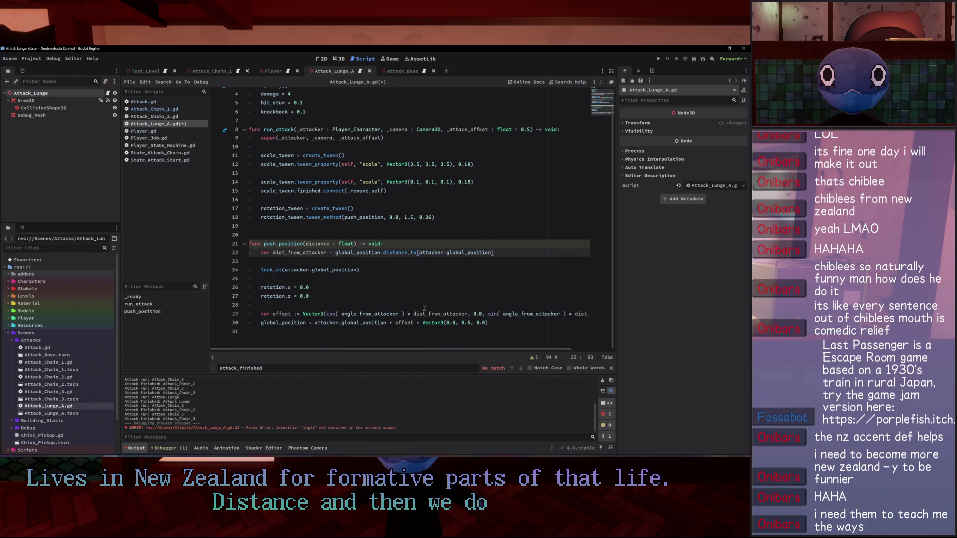
Replace both dist_from_attacker terms in the offset with distance and save.
double_click(314, 252)
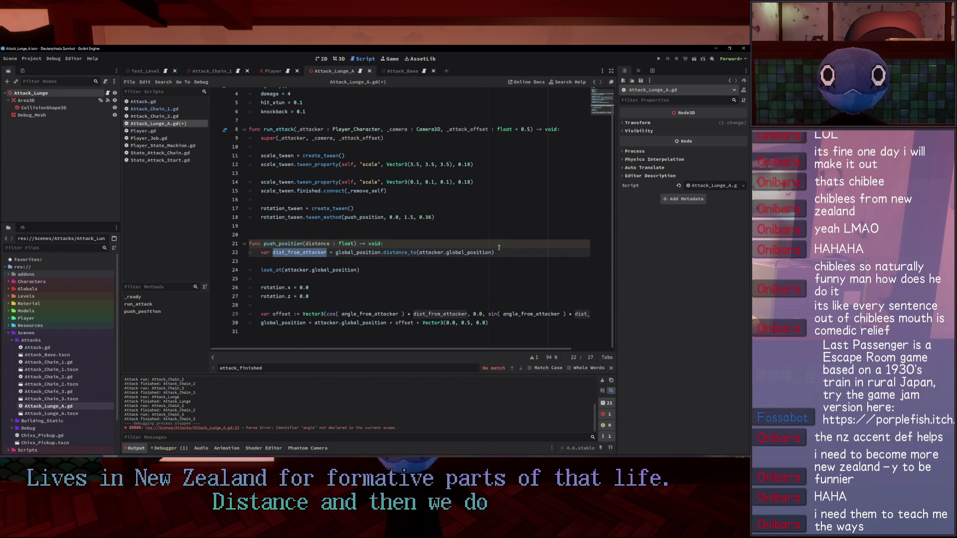
left_click(543, 255)
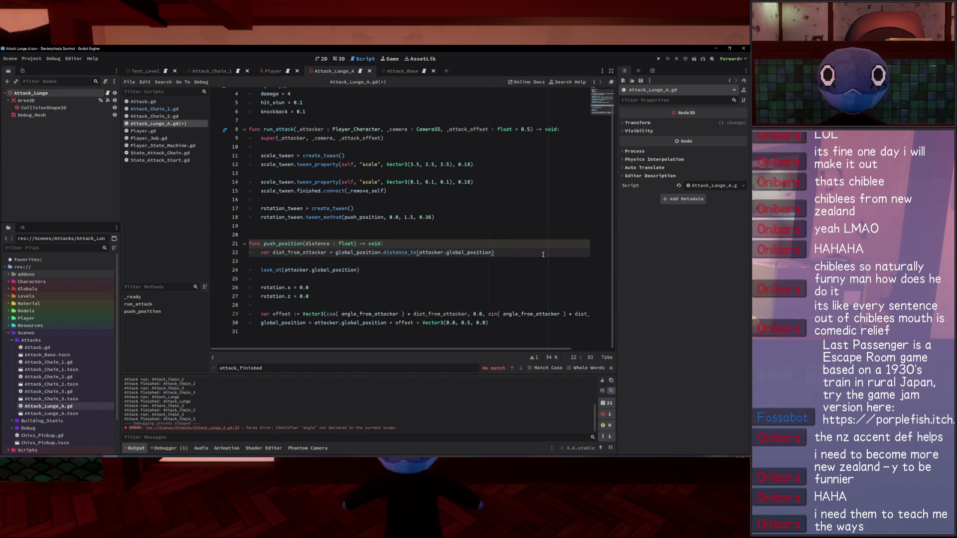
double_click(318, 244)
key("ctrl+c")
left_click(381, 314)
double_click(439, 314)
key("ctrl+v")
scroll(557, 314, "up", 1)
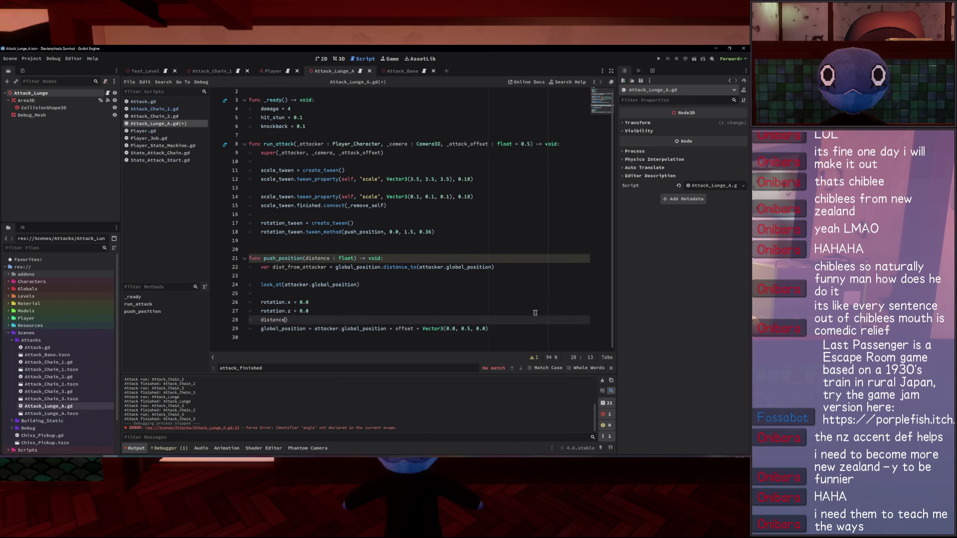
left_click(525, 316, "shift")
left_click(559, 337)
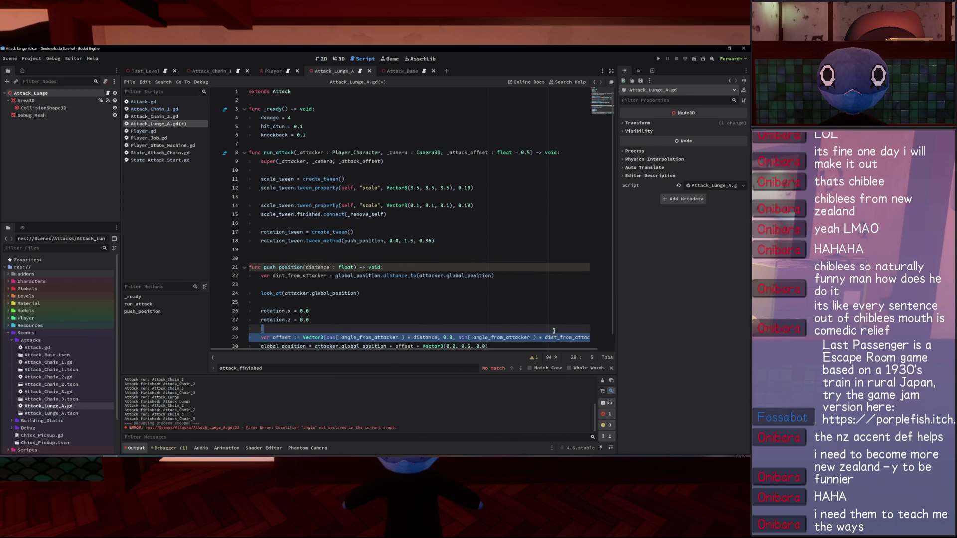
double_click(560, 338)
key("ctrl+v")
left_click(501, 311)
key("ctrl+s")
Delete the unused dist_from_attacker line, tidy the blank lines, and run the game.
left_click(500, 213)
left_click(264, 277)
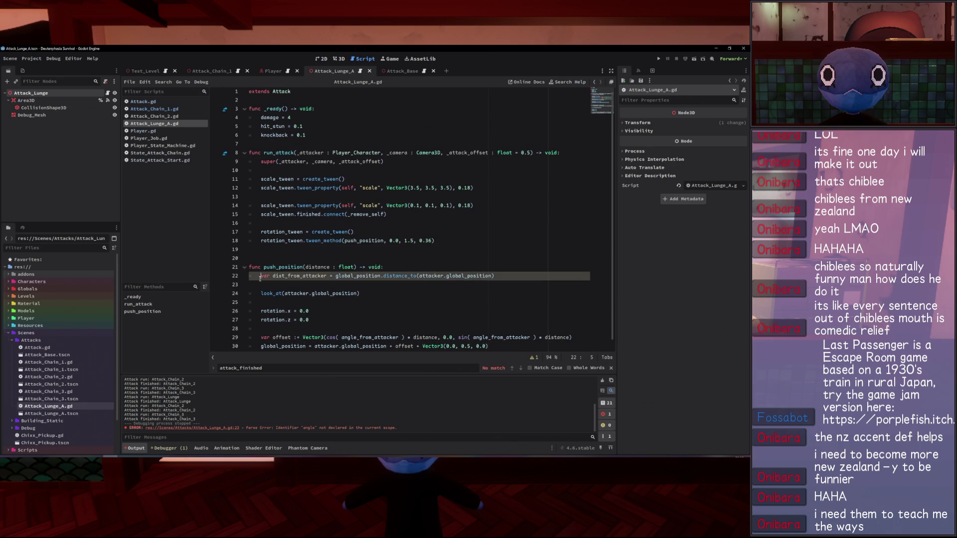
triple_click(269, 276)
key("BackSpace")
key("BackSpace")
left_click(277, 289)
key("BackSpace")
left_click(247, 303)
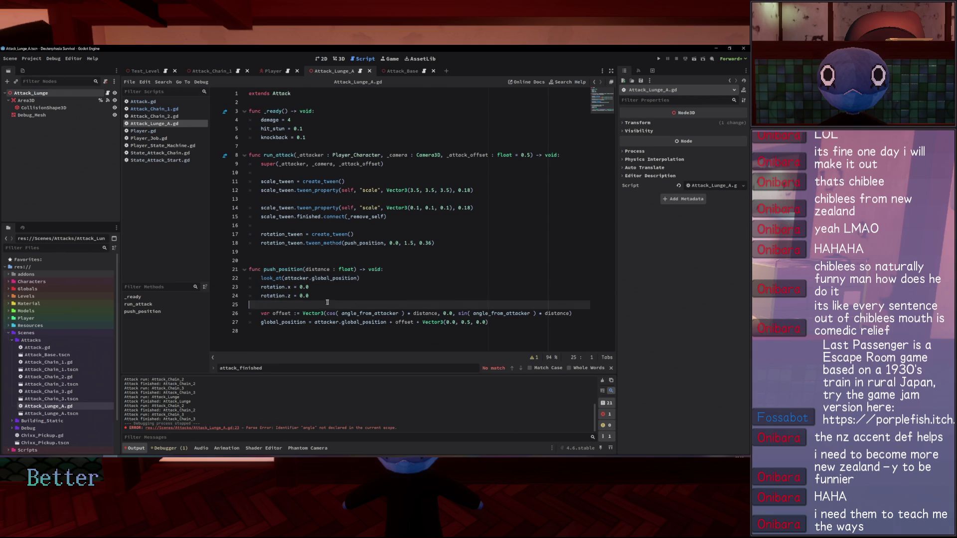
left_click(360, 278)
key("Return")
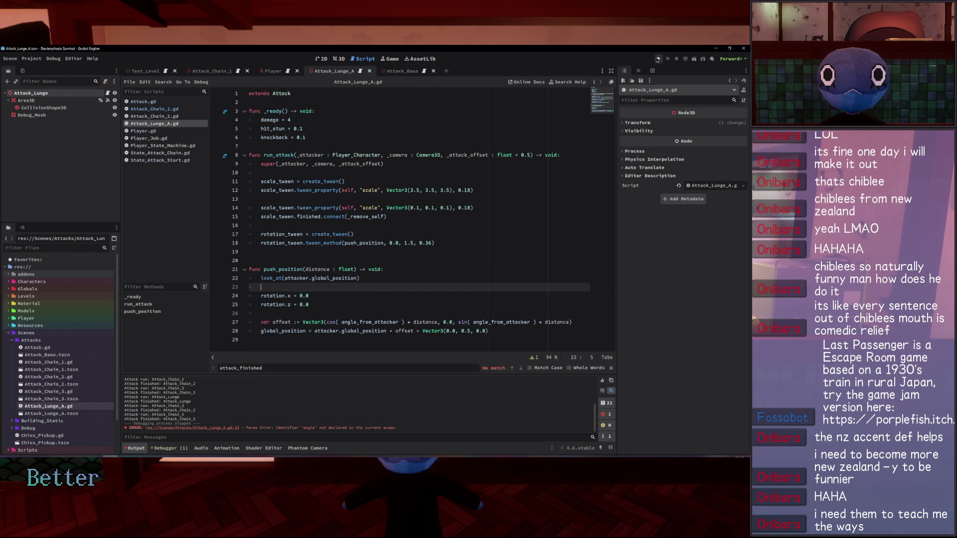
left_click(659, 59)
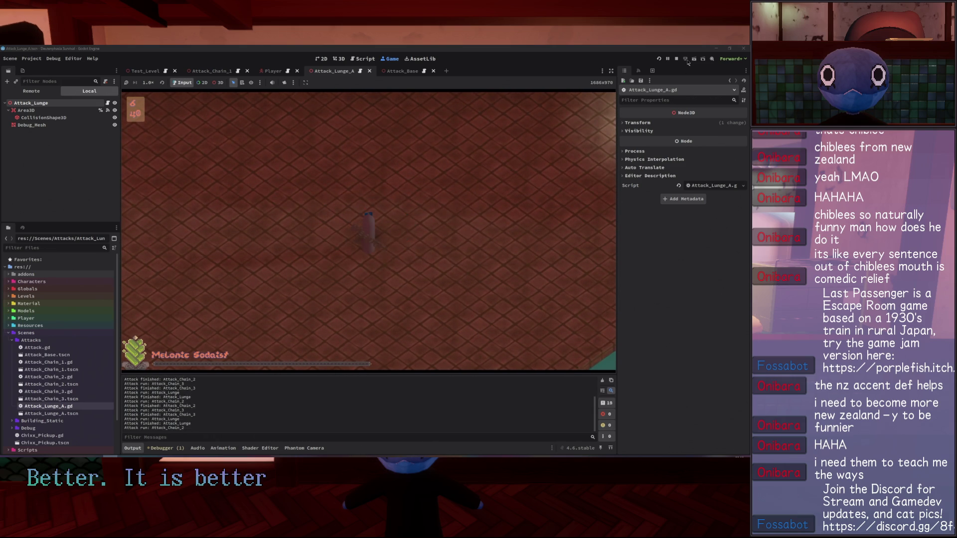
Stop the game and set Player_State_Machine's Attack Buffer Cooldown to 0.001.
key("F8")
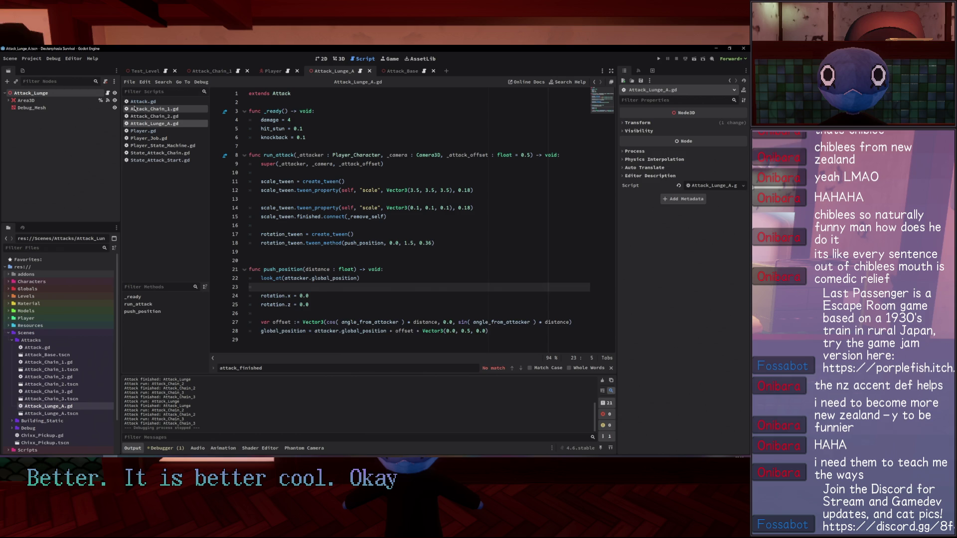
left_click(150, 116)
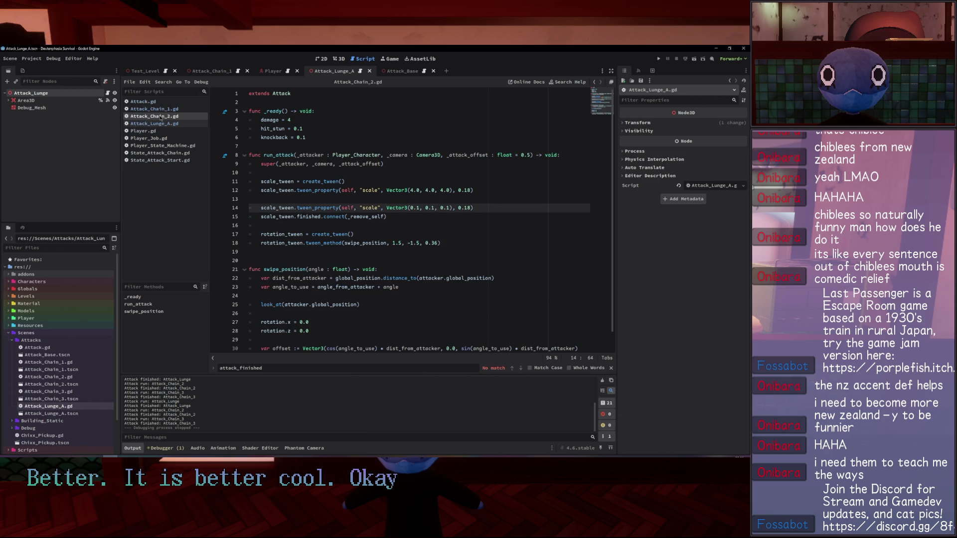
left_click(143, 101)
left_click(273, 71)
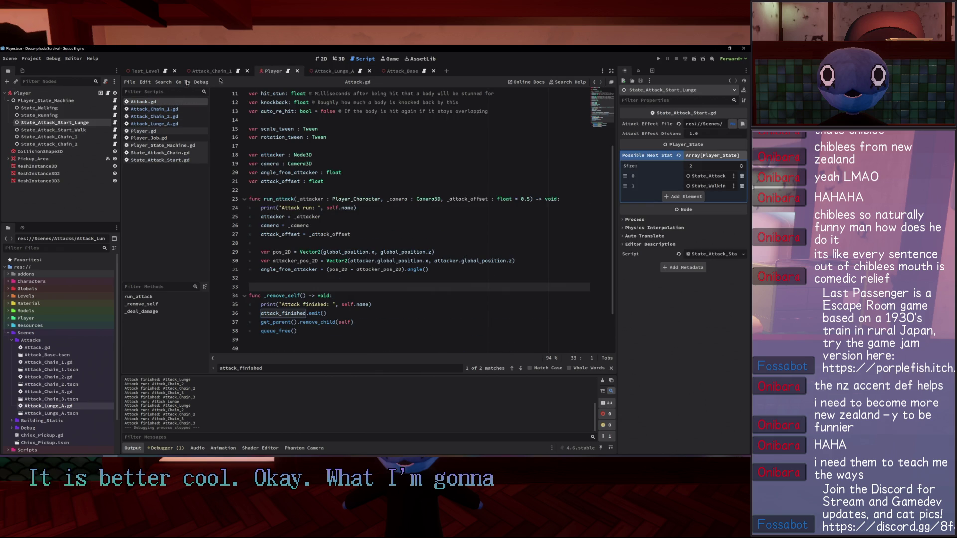
left_click(20, 100)
left_click(8, 100)
type("0.001")
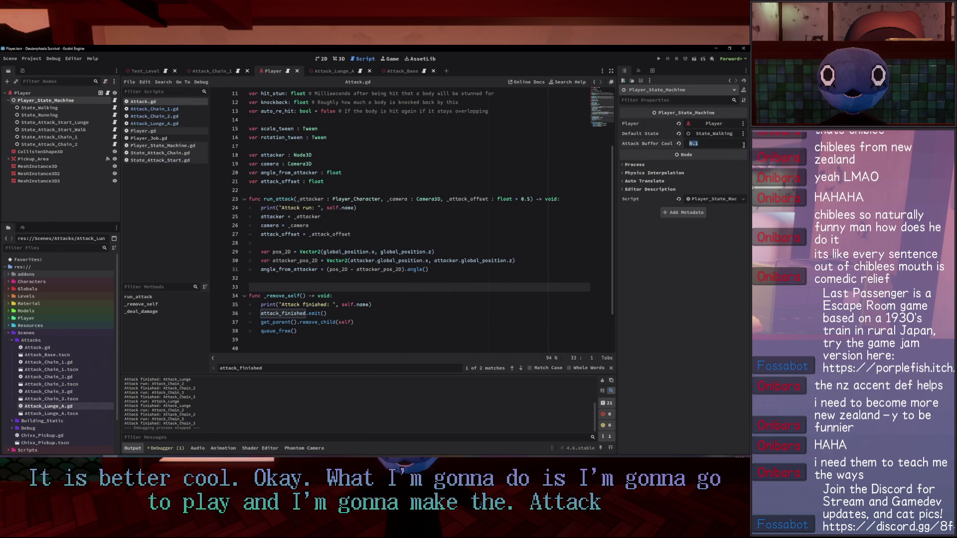
key("Return")
Run the game, chain attacks into the lunge repeatedly, then stop it.
key("F5")
left_click(488, 127)
left_click(489, 127)
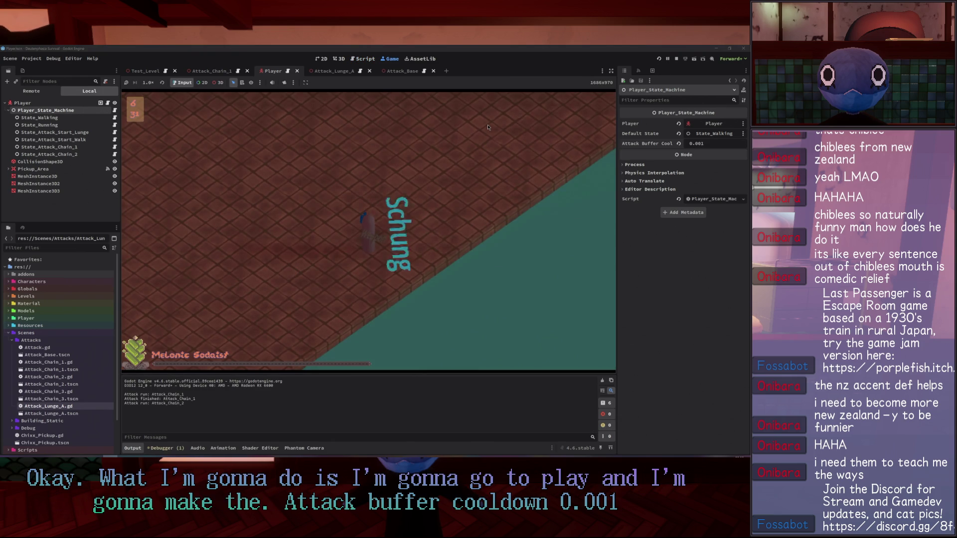
left_click(488, 127)
left_click(488, 127)
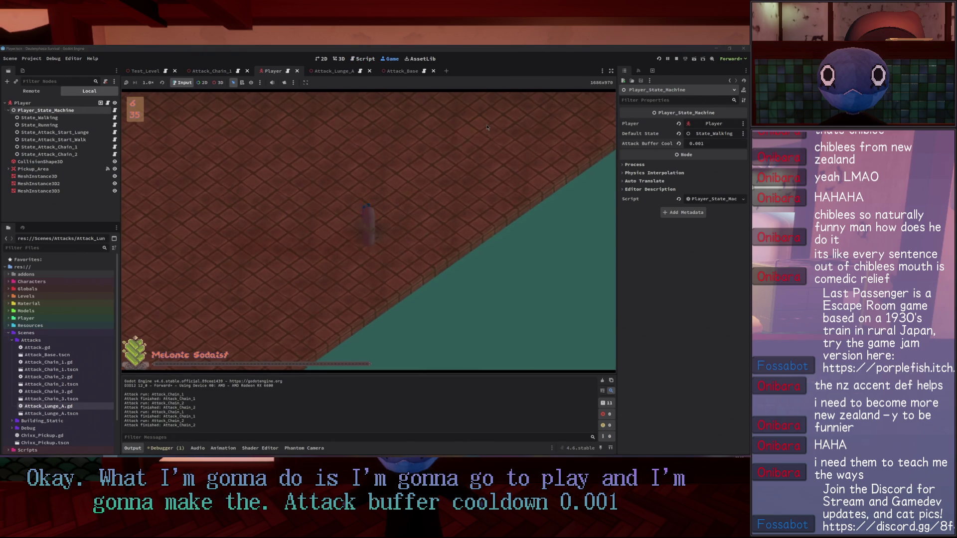
left_click(488, 127)
left_click(488, 127)
left_click(434, 135)
left_click(379, 144)
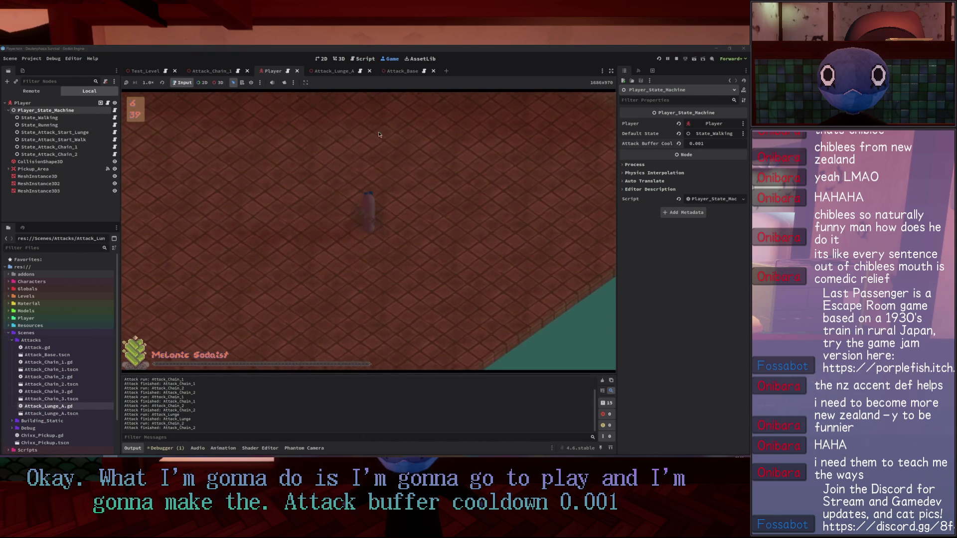
left_click(324, 152)
left_click(264, 163)
left_click(264, 163)
left_click(265, 163)
left_click(264, 163)
left_click(265, 163)
left_click(682, 59)
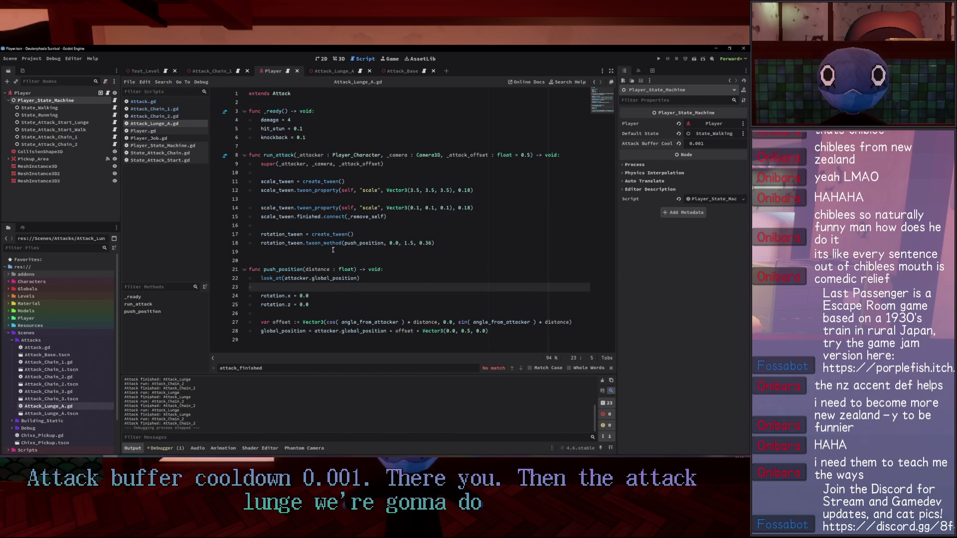
Select the push tween's range values on line 18, then play-test the lunge with F5.
left_click(397, 244)
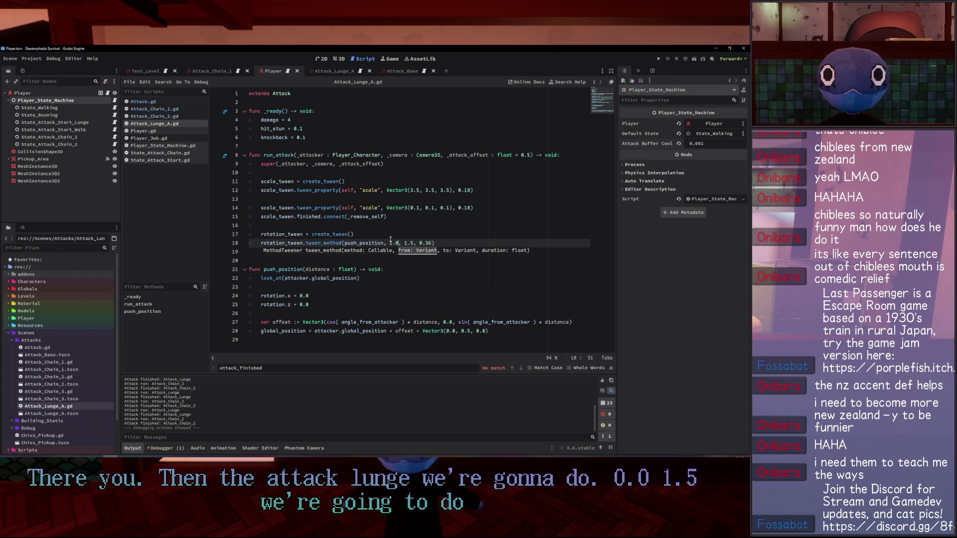
left_click_drag(404, 244, 410, 244)
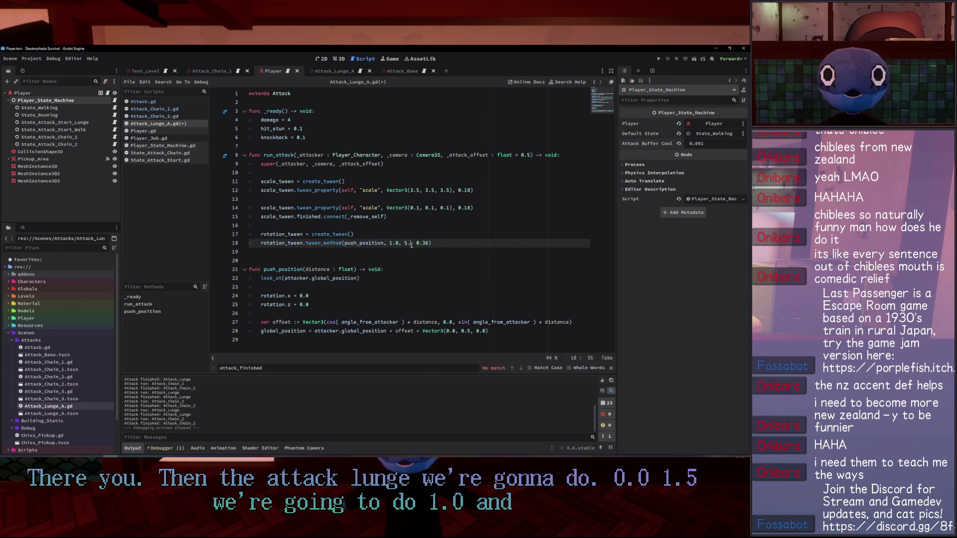
key("F5")
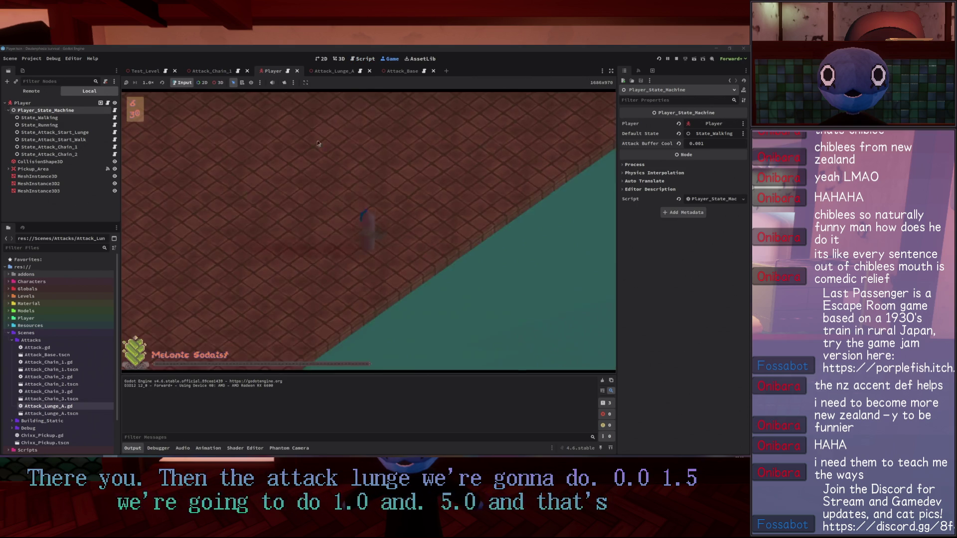
left_click(369, 113)
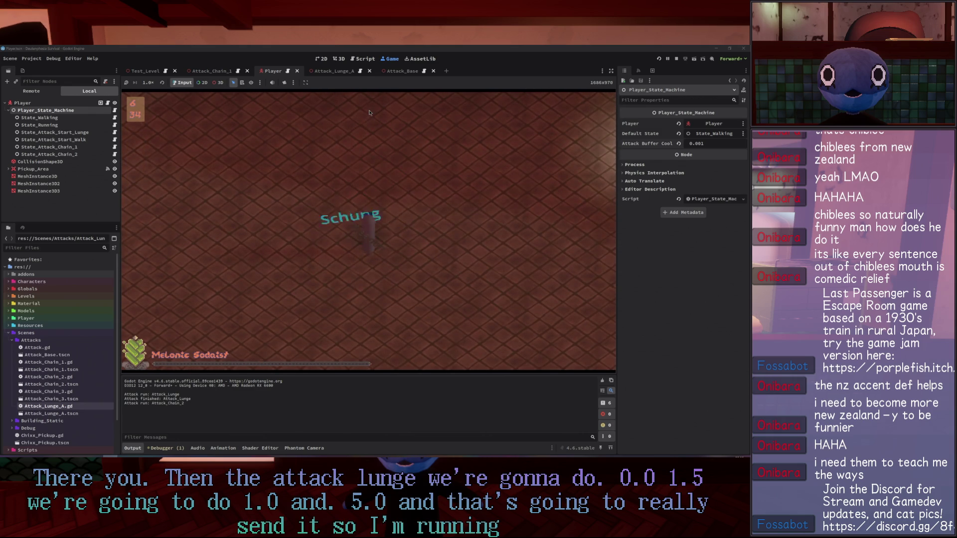
left_click(309, 160)
left_click(301, 167)
left_click(301, 167)
left_click(309, 160)
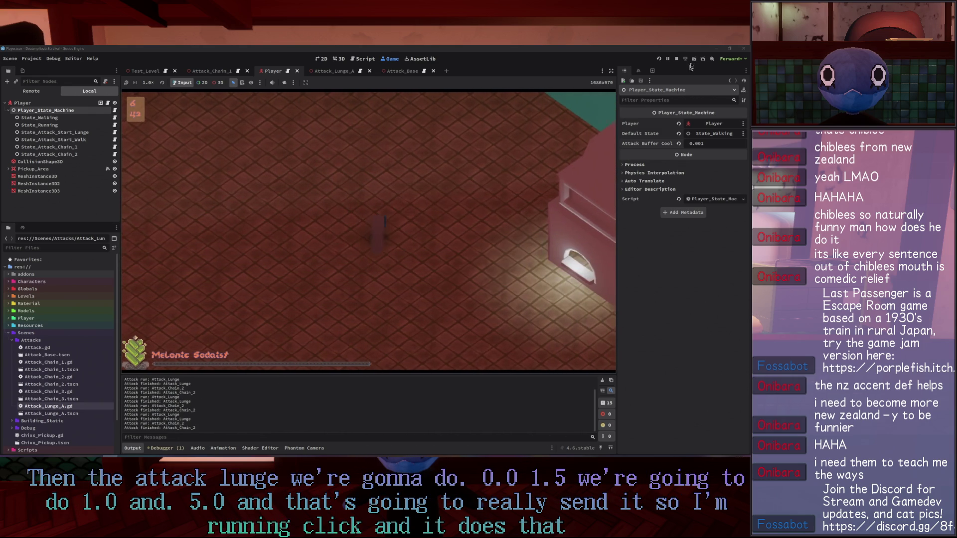
left_click(677, 59)
Change the push tween's end value from 5.0 to 10 and rerun to test lunging.
left_click(406, 243)
key("BackSpace")
type("10")
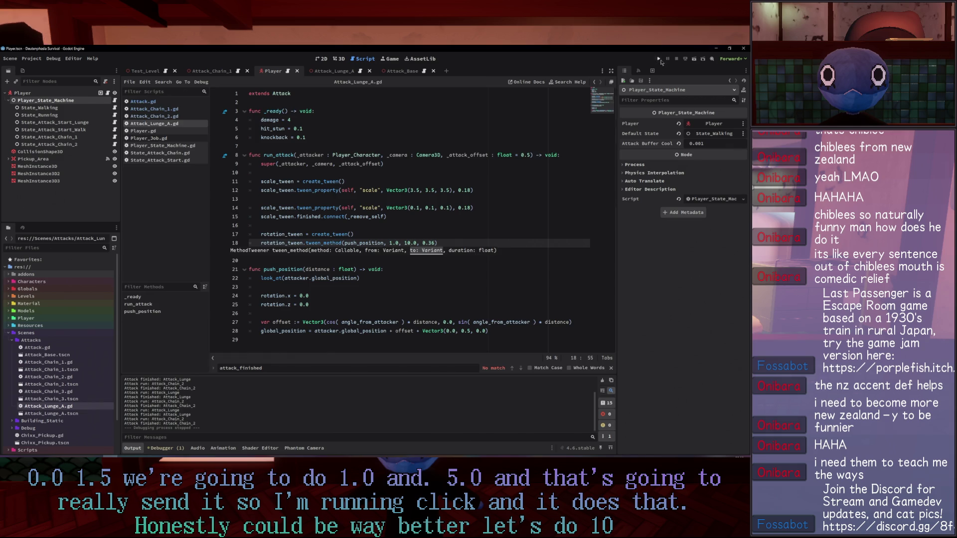
left_click(660, 59)
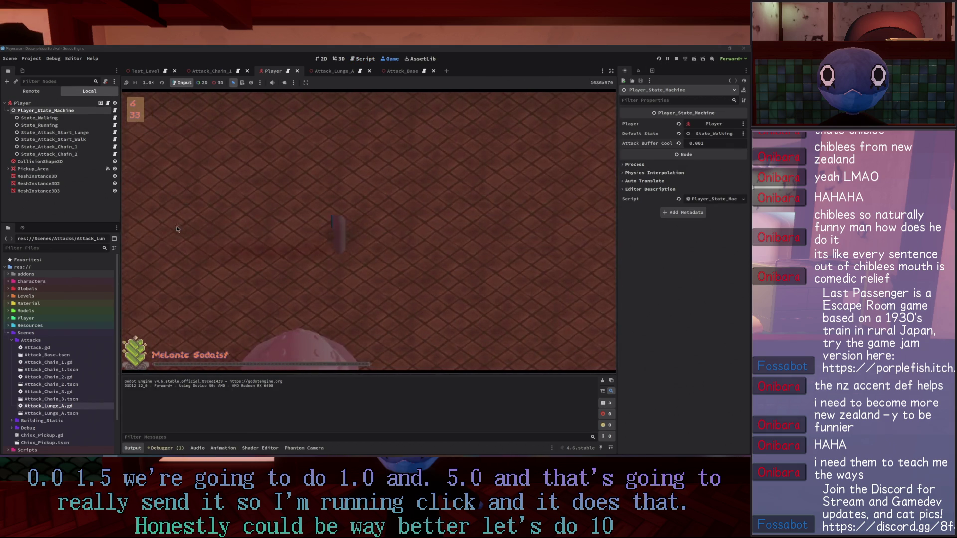
left_click(177, 229)
left_click(279, 172)
left_click(381, 115)
left_click(448, 160)
left_click(487, 182)
left_click(487, 182)
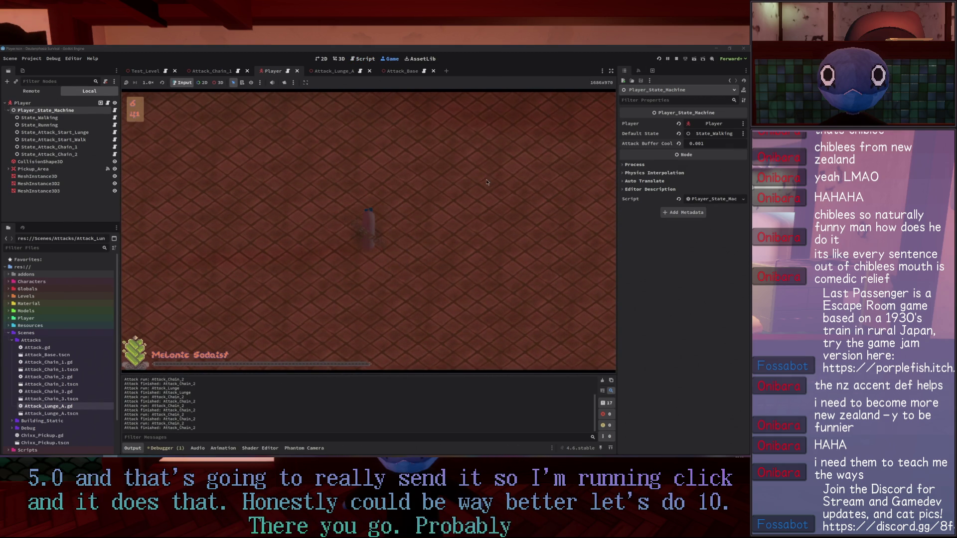
Chain attacks through the full combo to check the lunge's feel.
left_click(487, 182)
left_click(292, 254)
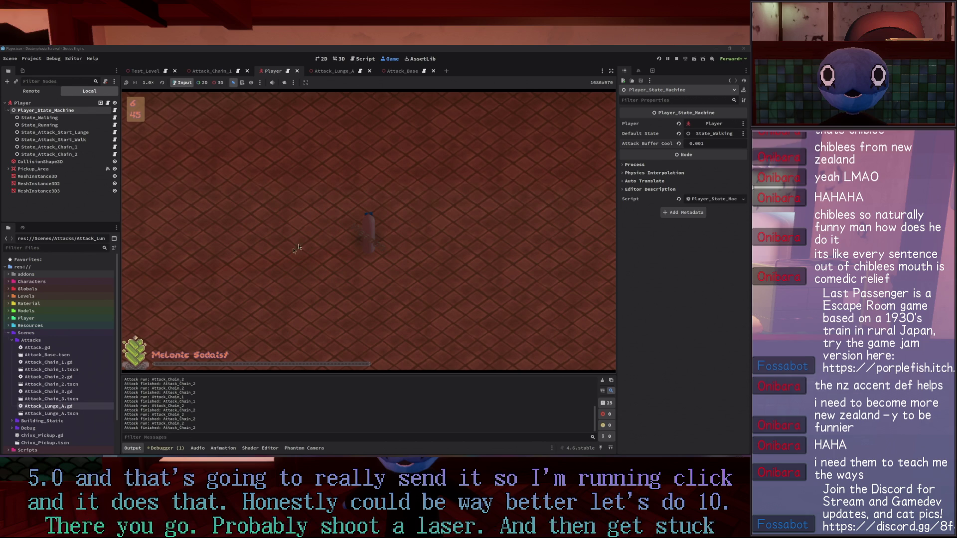
left_click(439, 194)
left_click(445, 191)
left_click(445, 191)
left_click(445, 191)
left_click(445, 191)
left_click(445, 191)
left_click(445, 191)
left_click(446, 191)
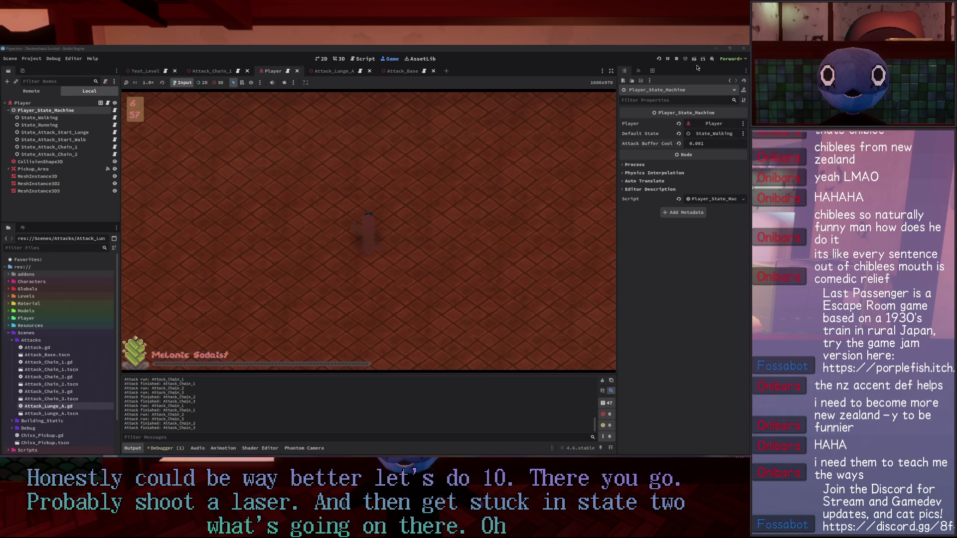
Remove the 1.0 argument from the lunge tween and rerun chained attacks.
left_click(677, 58)
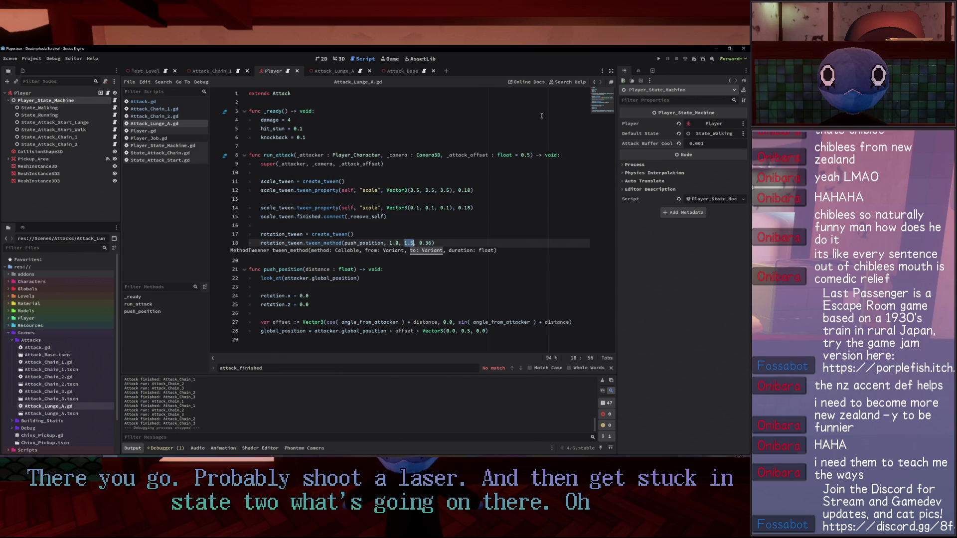
key("Left")
key("Left")
key("Left")
key("BackSpace")
key("BackSpace")
key("BackSpace")
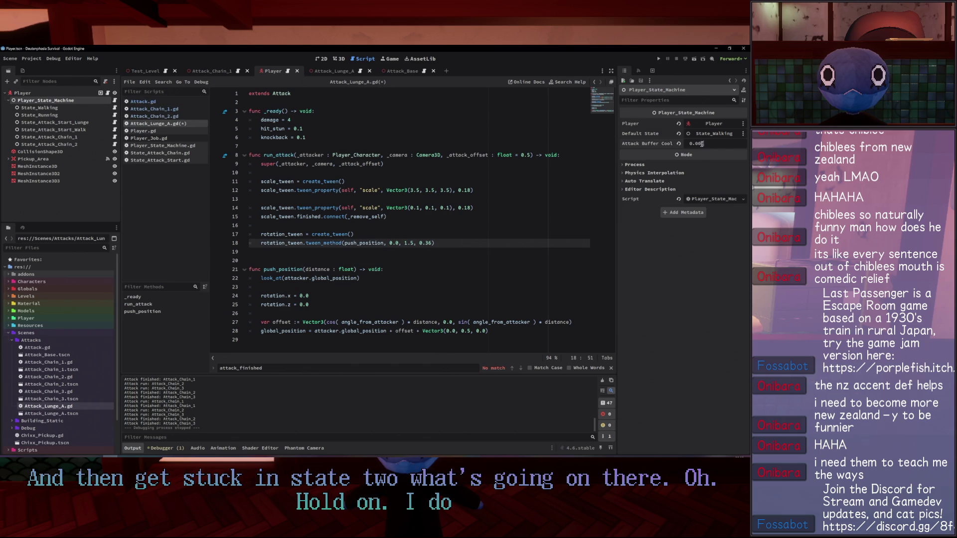
left_click(658, 59)
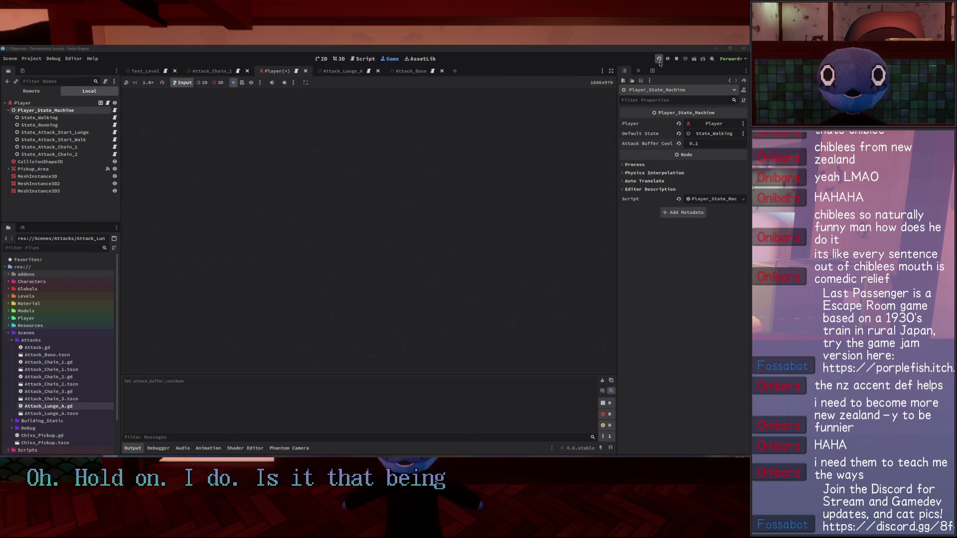
left_click(461, 130)
left_click(445, 135)
left_click(429, 139)
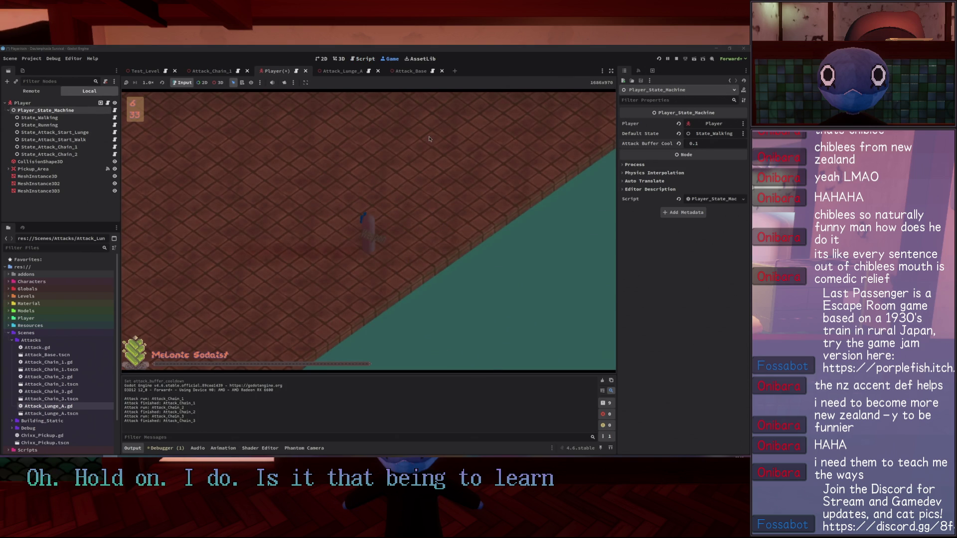
Keep attacking to check combo transitions, then stop the game with F8.
left_click(423, 140)
left_click(417, 143)
left_click(404, 147)
left_click(397, 149)
left_click(381, 154)
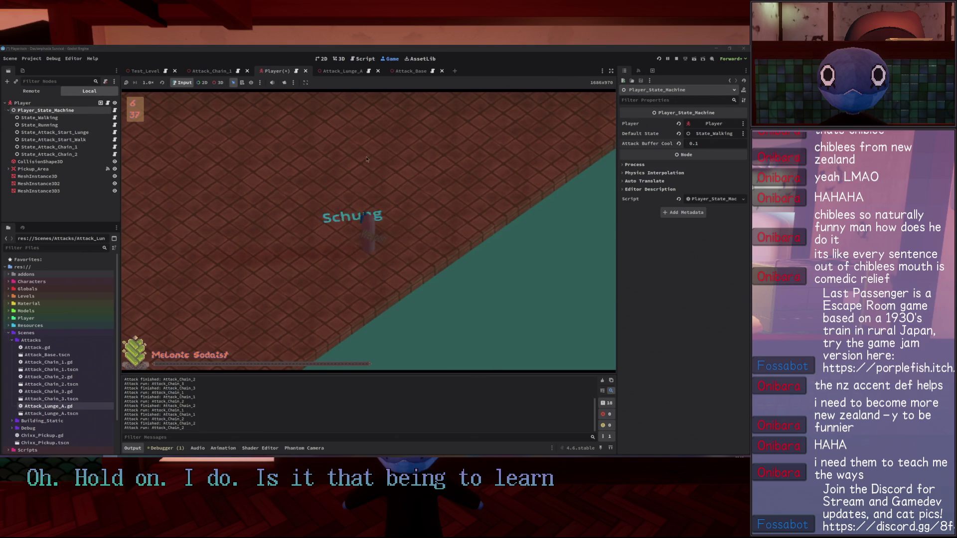
left_click(356, 172)
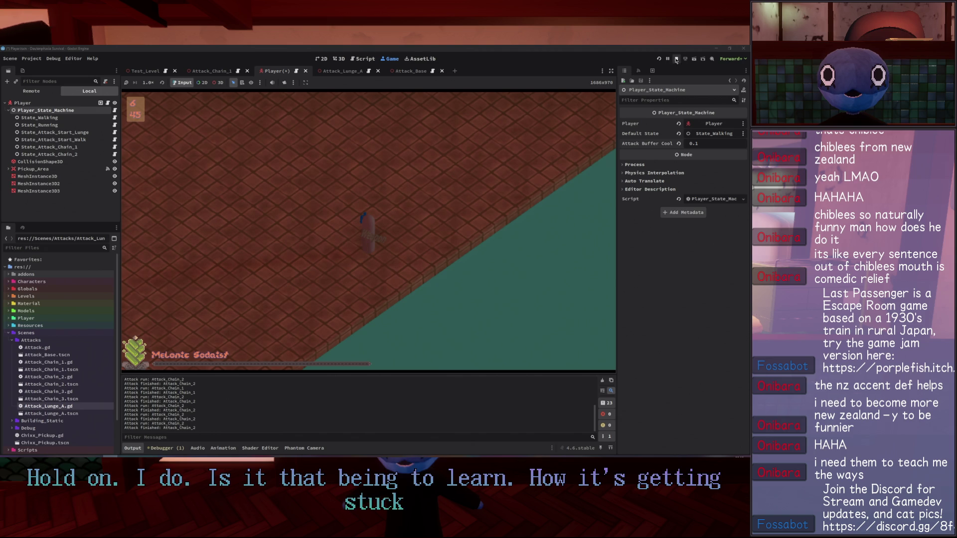
key("F8")
Set the lunge tween start to 1.0, save, and close the unneeded attack scripts.
key("Return")
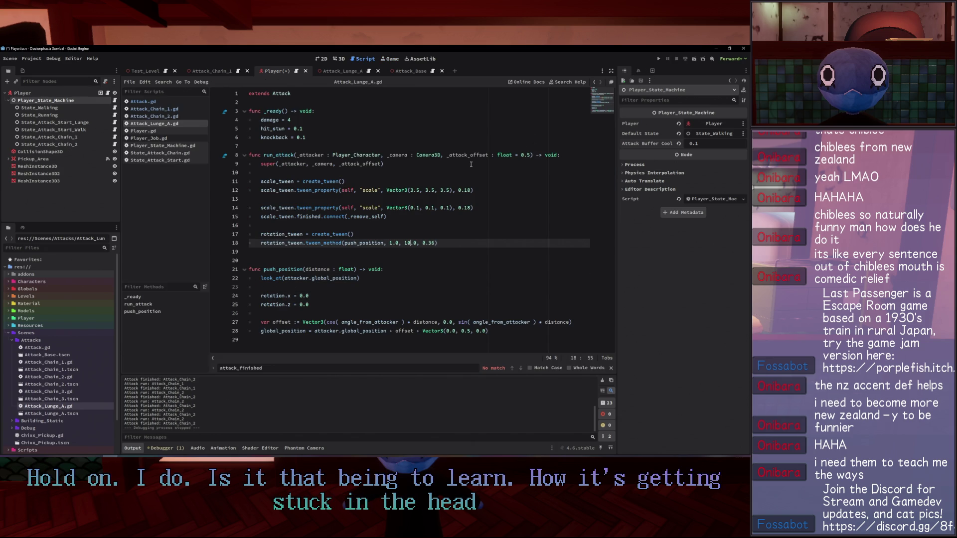
key("ctrl+s")
left_click(152, 109)
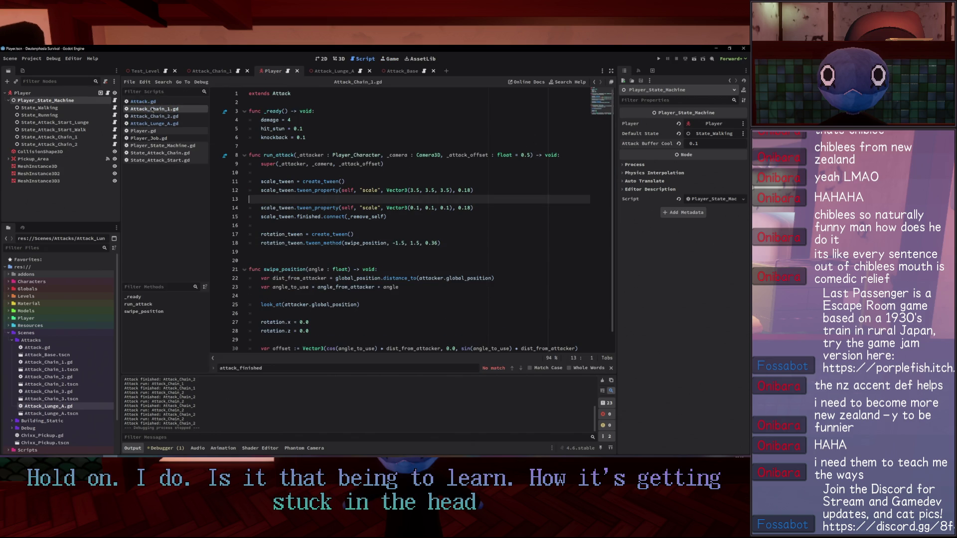
middle_click(153, 108)
middle_click(153, 109)
middle_click(150, 101)
Undo line 42 of State_Attack_Chain.gd back to attack_effect_distance, save, and relaunch.
left_click(177, 125)
scroll(349, 199, "down", 3)
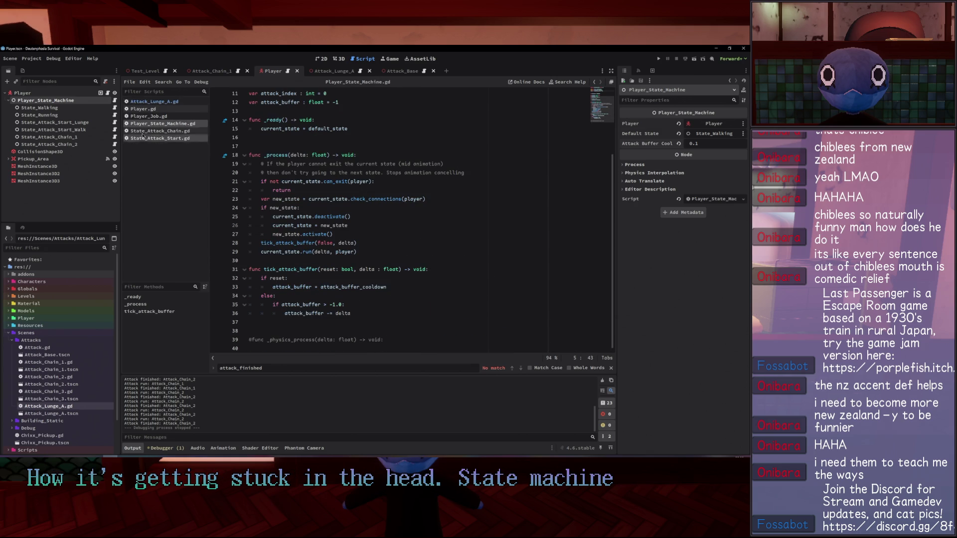
left_click(114, 138)
left_click(374, 173)
scroll(387, 180, "down", 4)
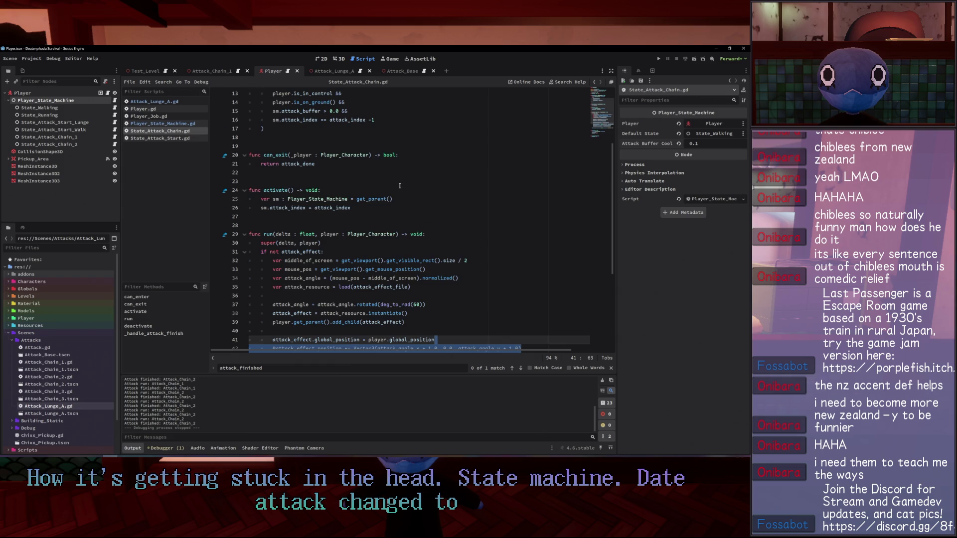
key("ctrl+z")
scroll(400, 185, "down", 3)
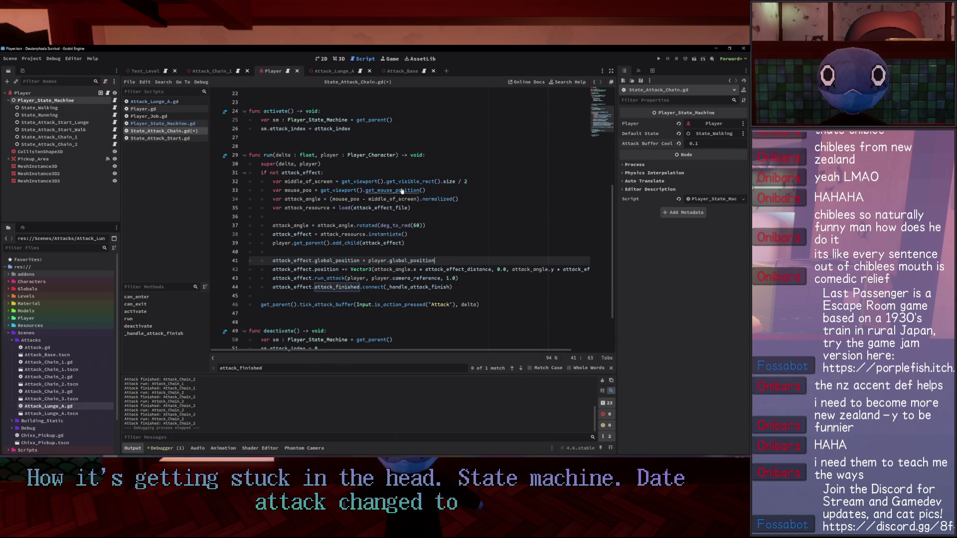
key("Up")
key("Up")
key("Up")
key("ctrl+s")
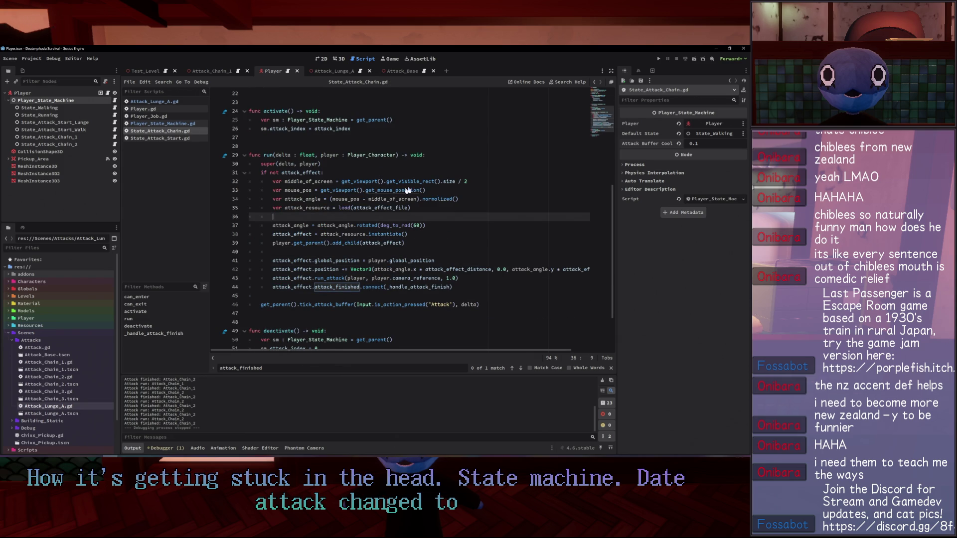
left_click(659, 59)
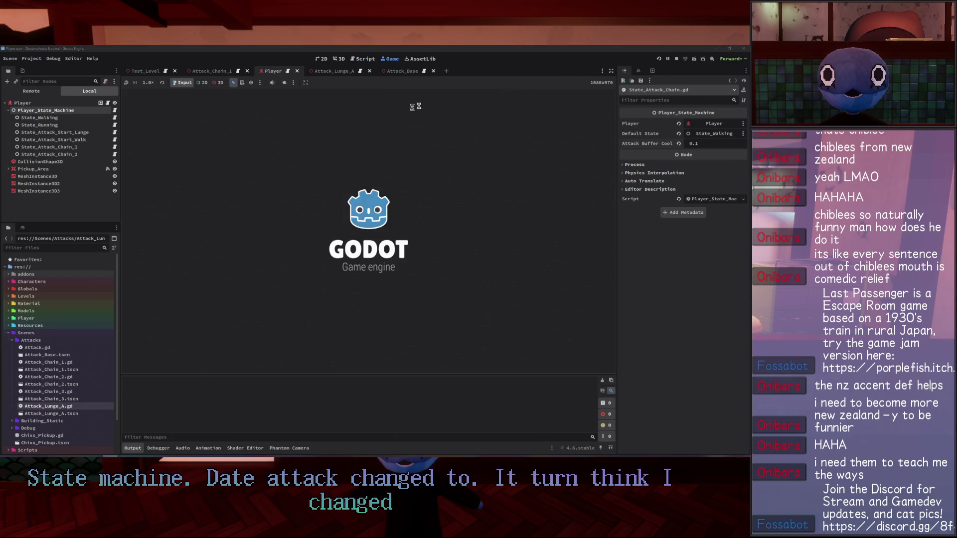
Chain attacks through the full three-hit combo in the running game.
left_click(238, 153)
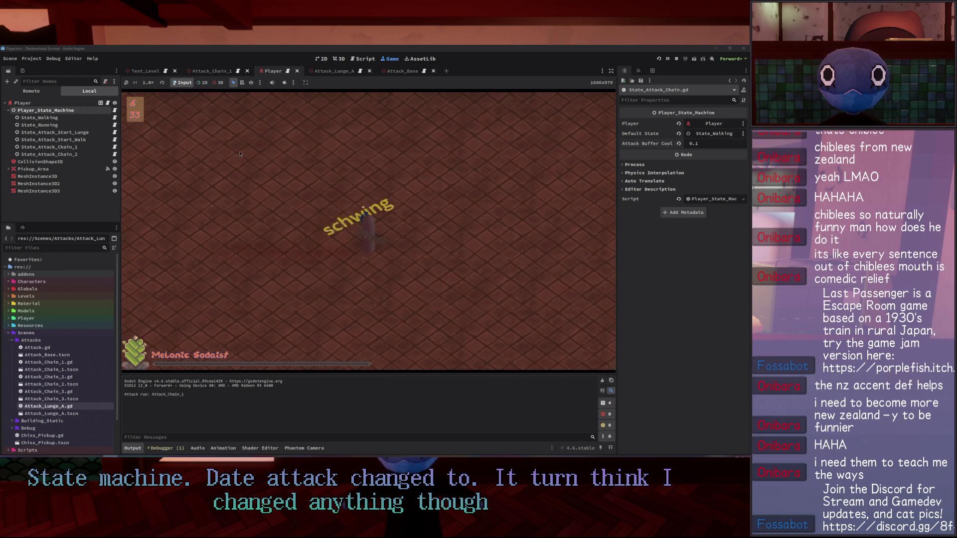
left_click(239, 153)
left_click(240, 154)
left_click(238, 153)
left_click(238, 153)
left_click(238, 153)
left_click(238, 153)
left_click(237, 153)
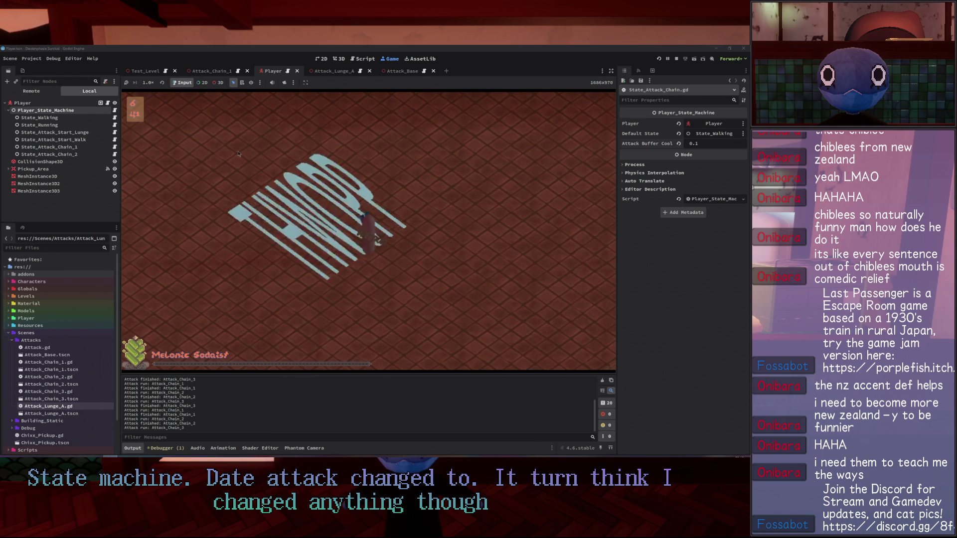
left_click(237, 152)
left_click(236, 151)
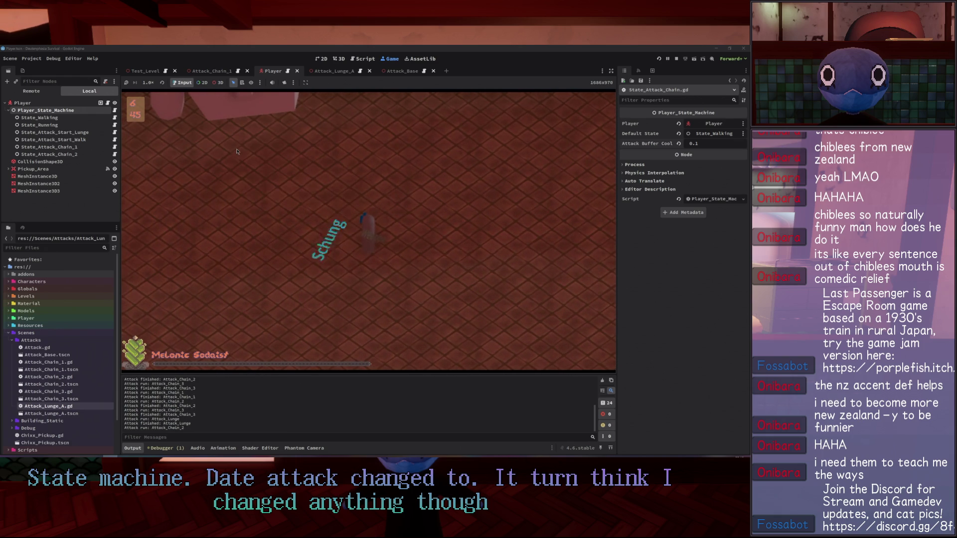
left_click(238, 151)
left_click(238, 151)
left_click(237, 151)
left_click(431, 169)
left_click(430, 169)
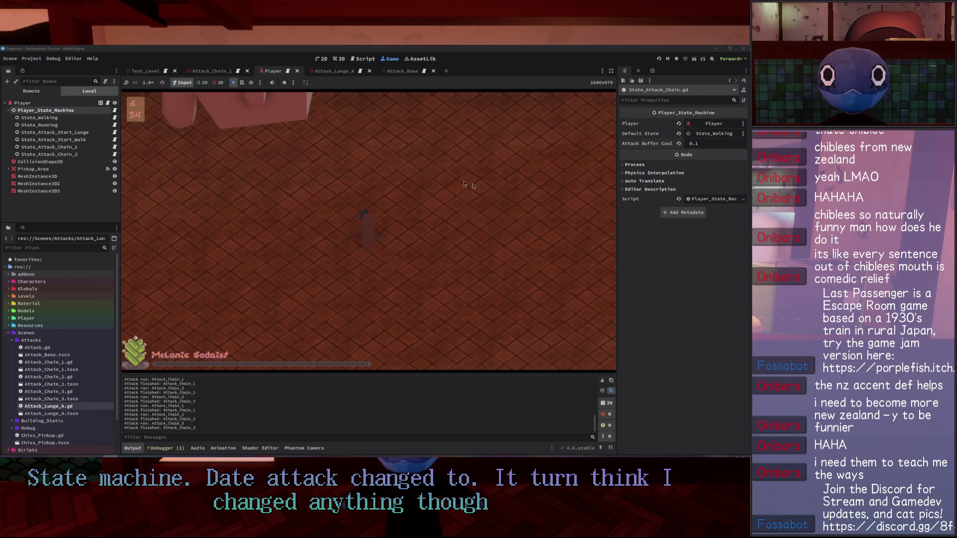
Alternate fencing lunges with follow-up slashes toward the enemies.
left_click(468, 183)
left_click(482, 188)
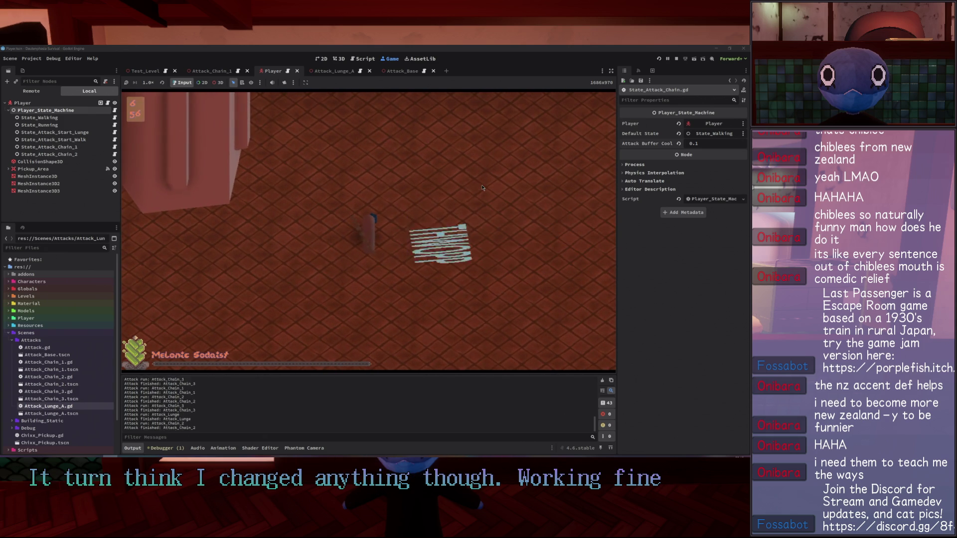
left_click(482, 187)
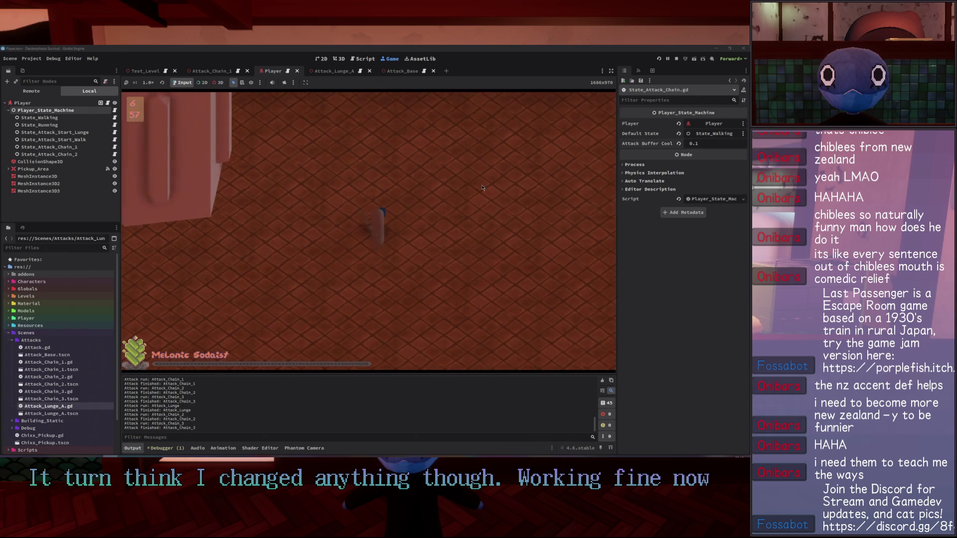
left_click(482, 188)
left_click(482, 188)
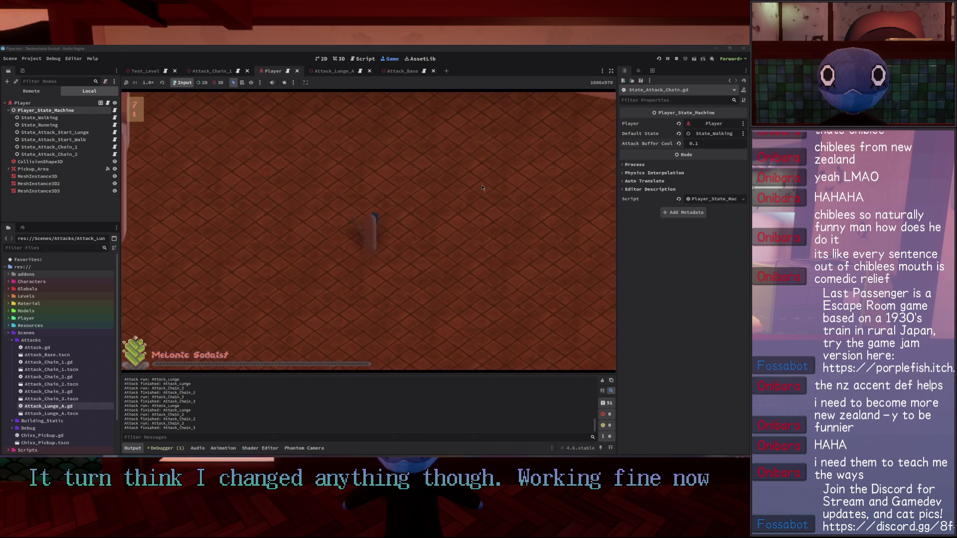
left_click(482, 188)
left_click(482, 188)
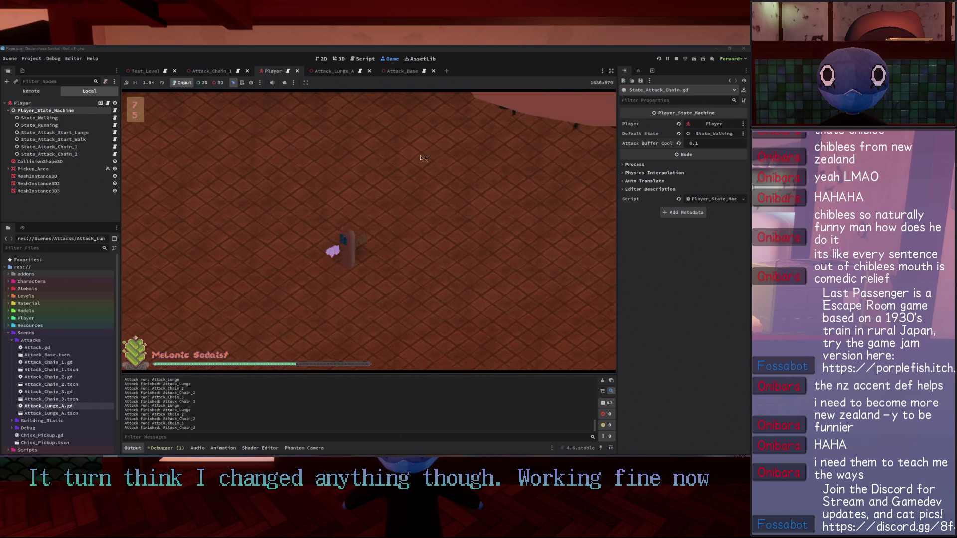
left_click(458, 121)
left_click(427, 144)
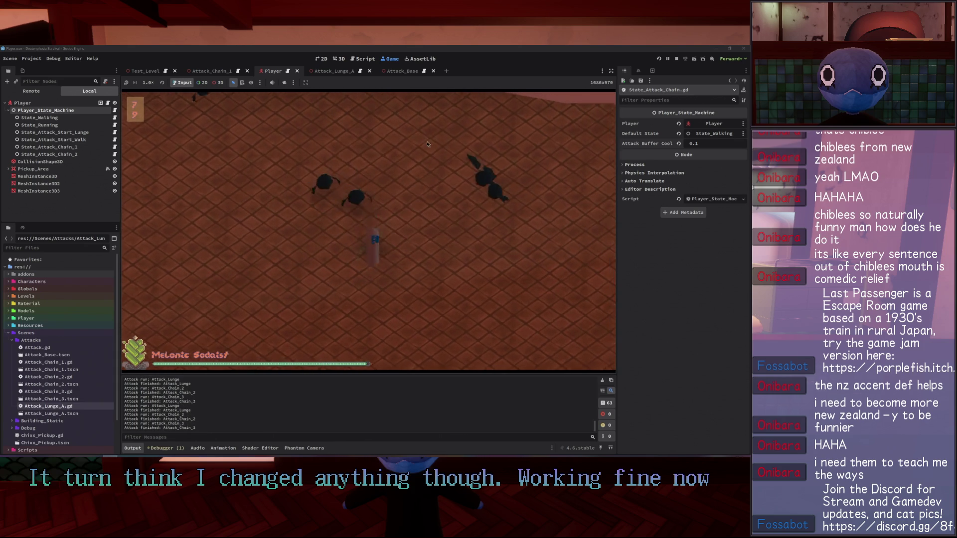
left_click(371, 134)
left_click(398, 150)
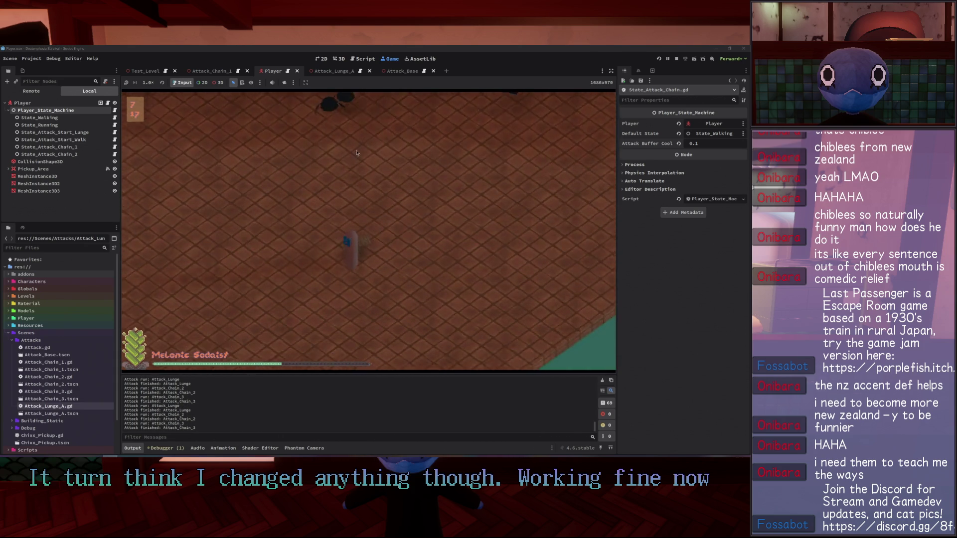
left_click(468, 147)
left_click(365, 128)
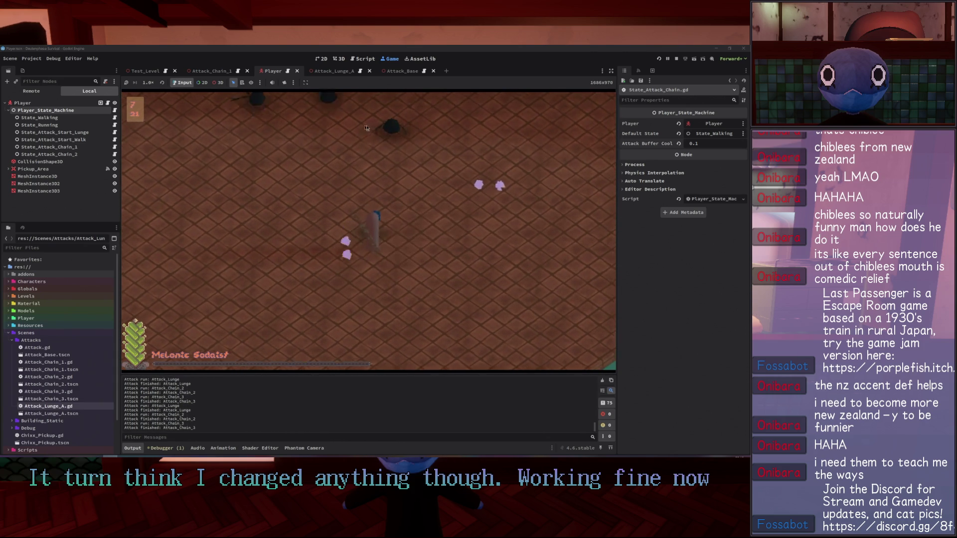
left_click(278, 155)
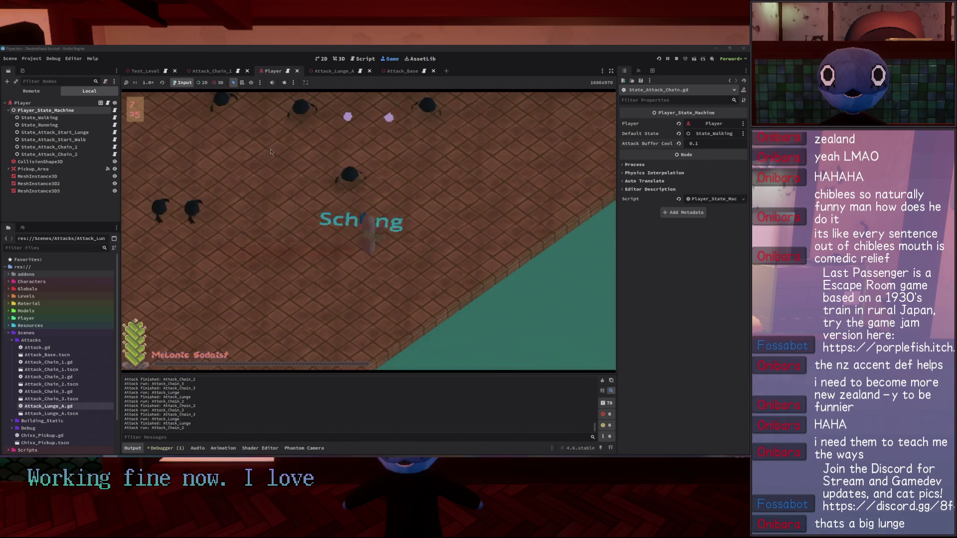
left_click(277, 156)
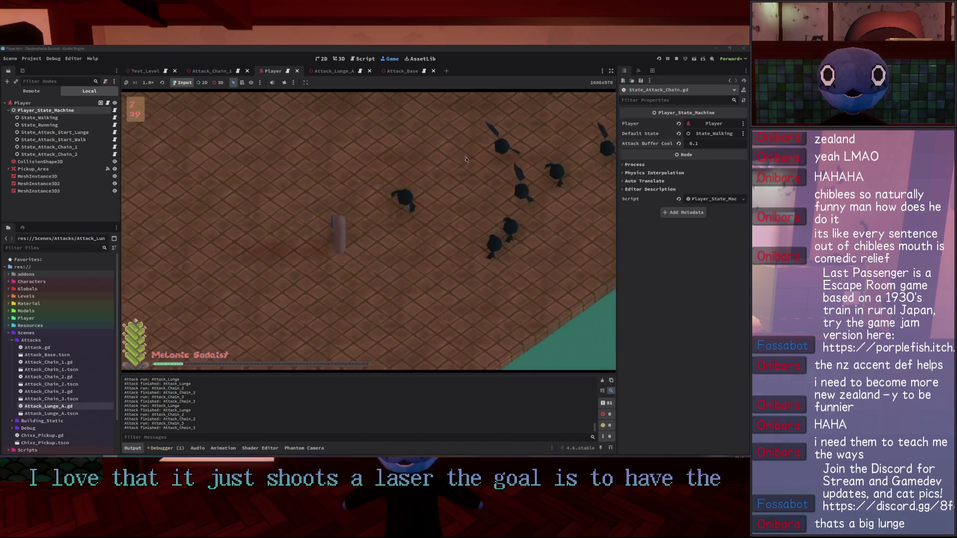
Attack nearby enemies, move up with W, lunge again, then stop the game.
left_click(506, 224)
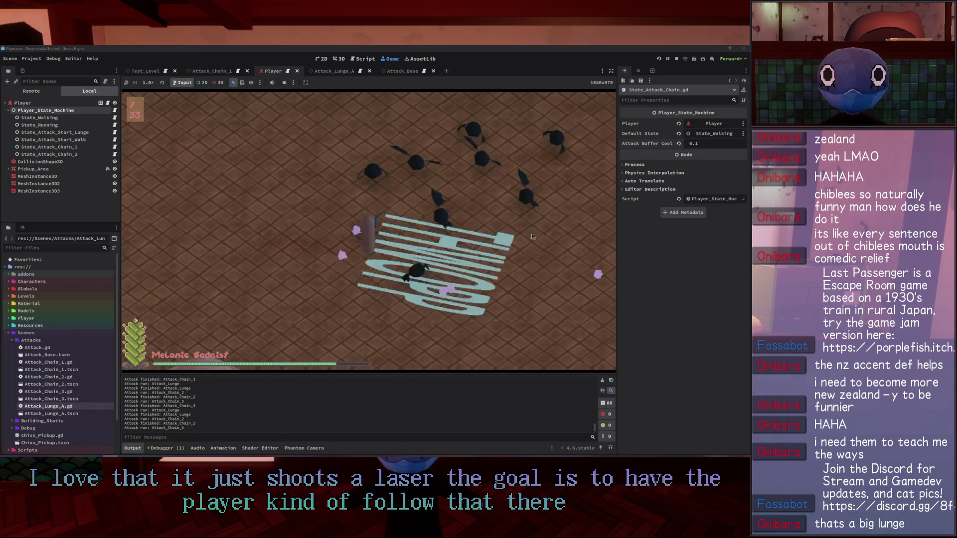
left_click(449, 203)
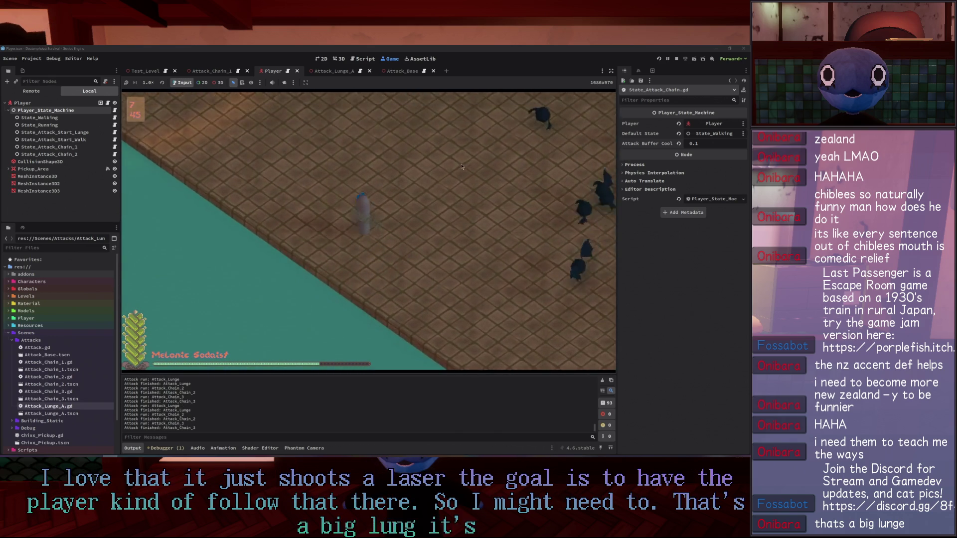
left_click(517, 362)
left_click(455, 278)
left_click(397, 313)
left_click(397, 312)
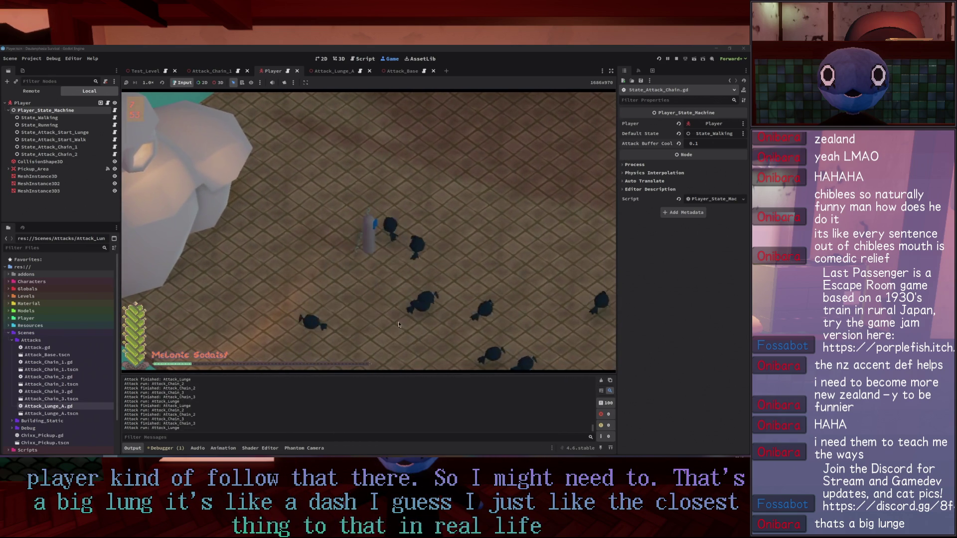
left_click(426, 308)
key("w")
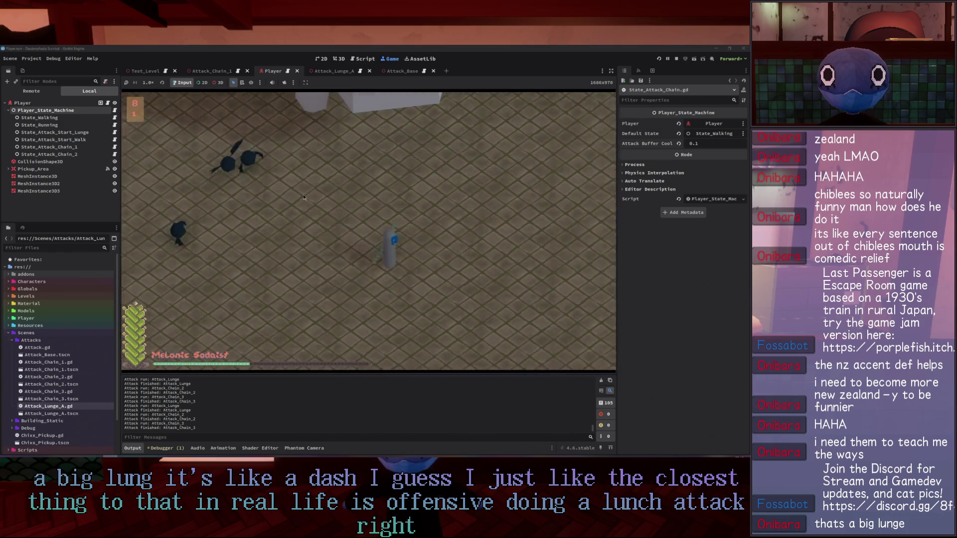
left_click(304, 200)
left_click(281, 160)
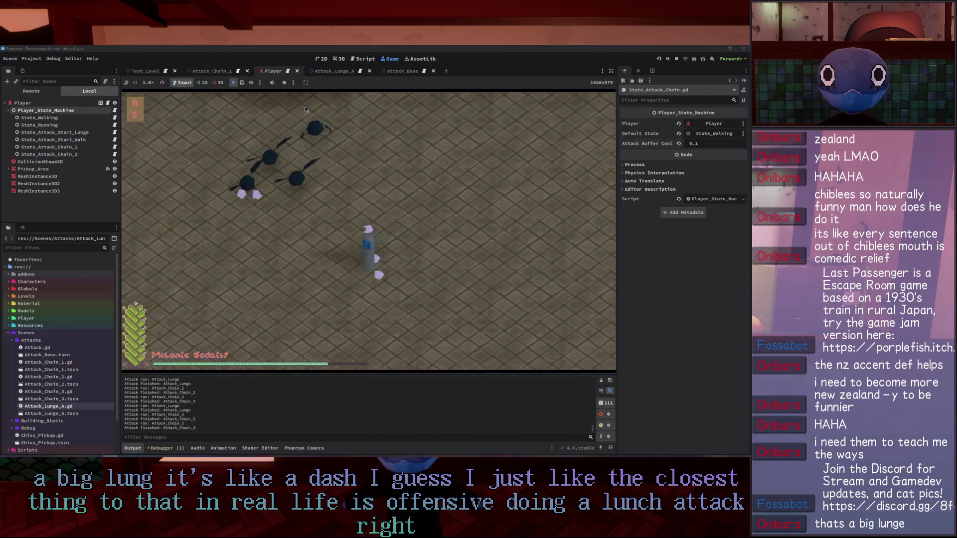
left_click(677, 59)
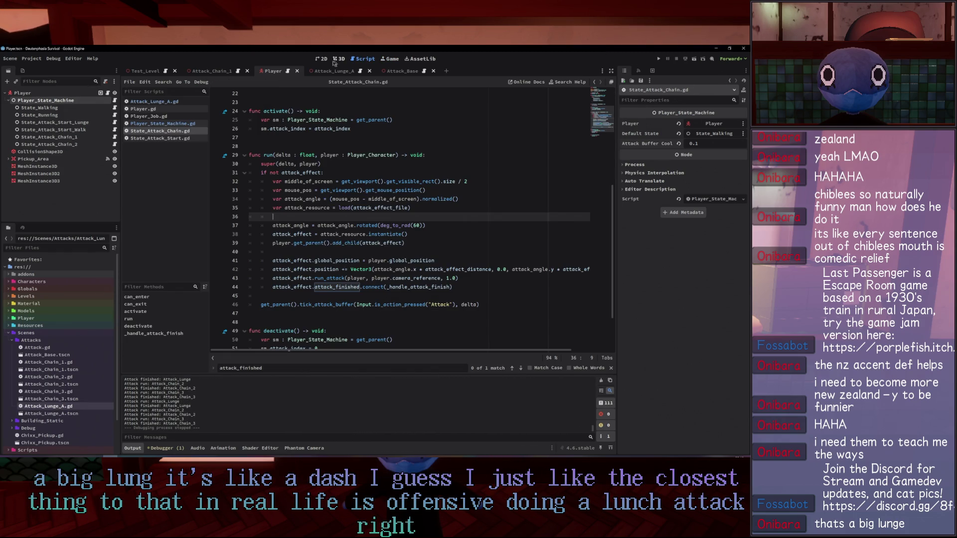
Close five other scripts, keeping Player.gd, and place the caret below is_on_ground.
left_click(365, 226)
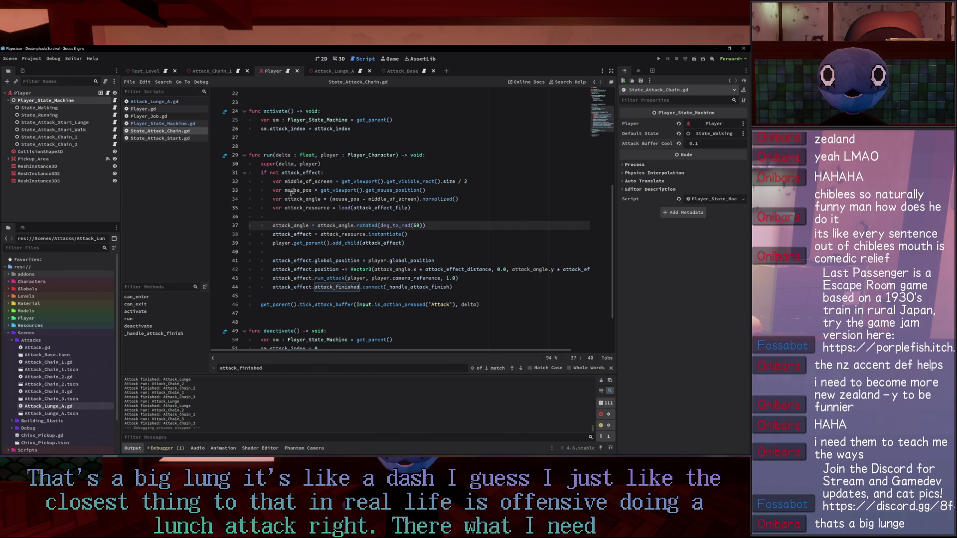
scroll(294, 190, "down", 1)
middle_click(156, 123)
middle_click(156, 123)
middle_click(157, 123)
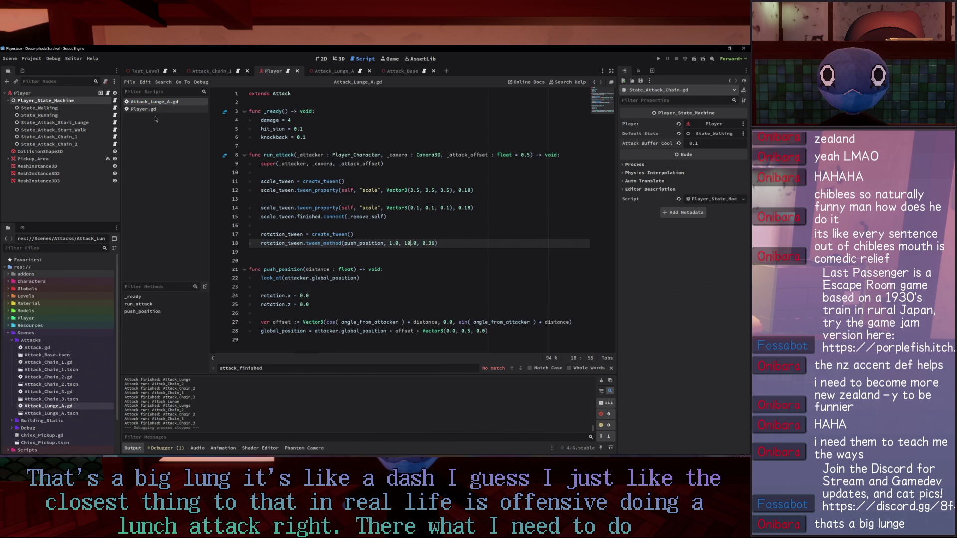
middle_click(156, 116)
middle_click(152, 102)
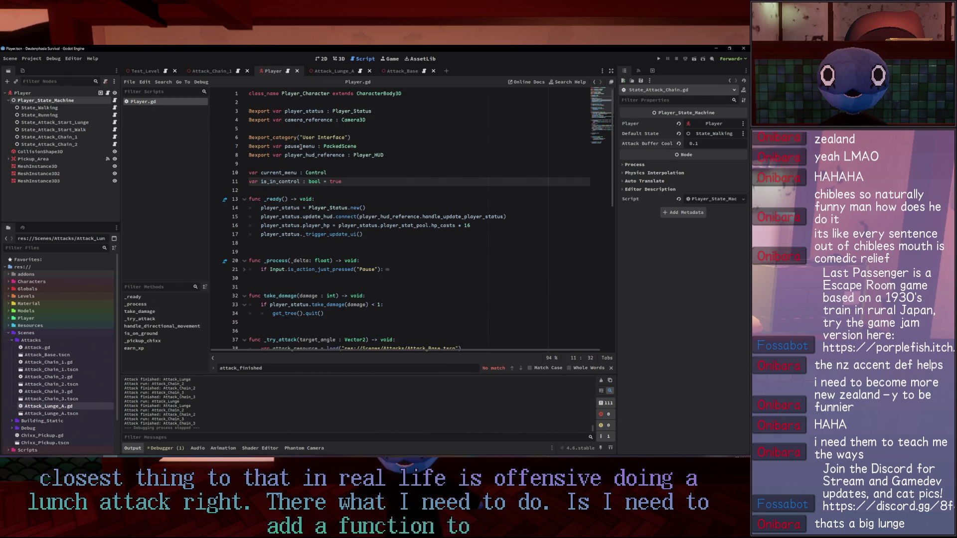
scroll(403, 227, "down", 6)
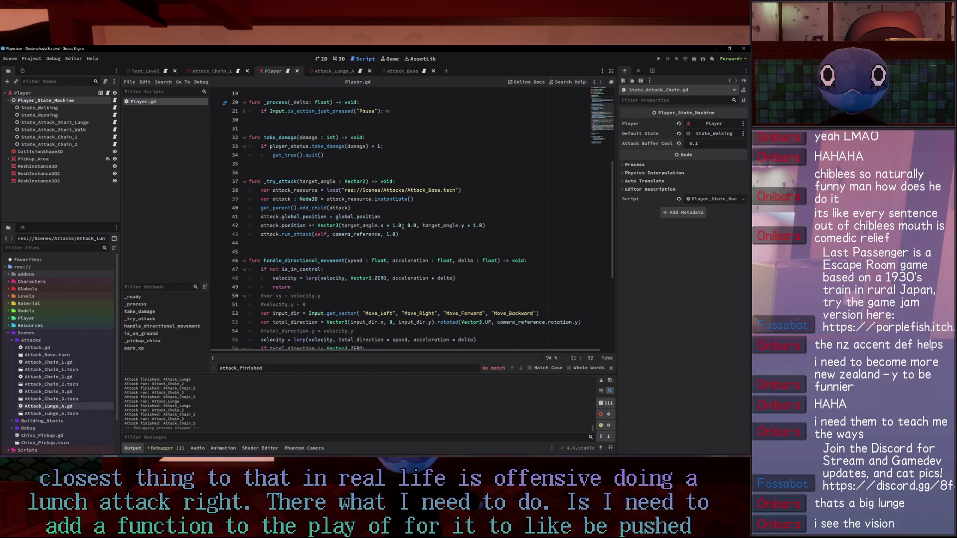
scroll(404, 229, "down", 9)
left_click(409, 244)
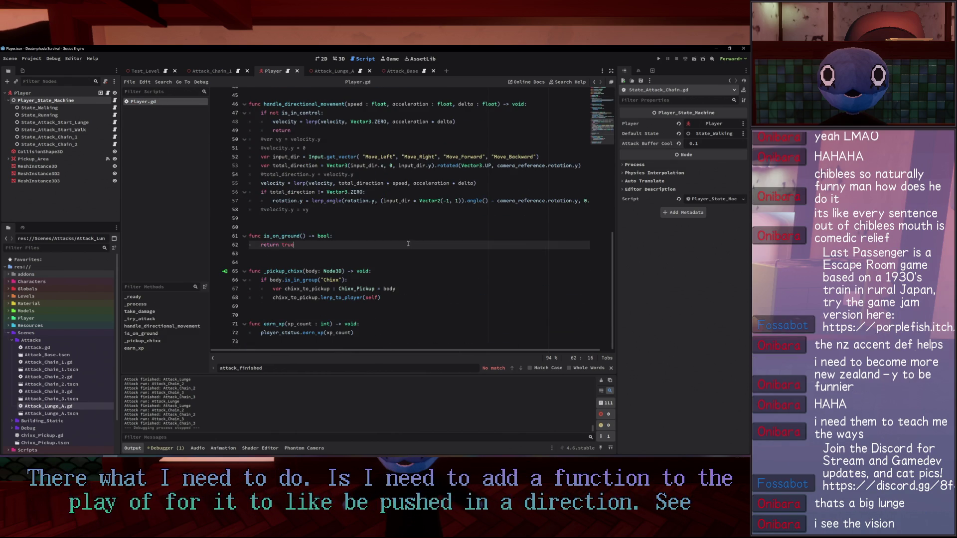
left_click(360, 260)
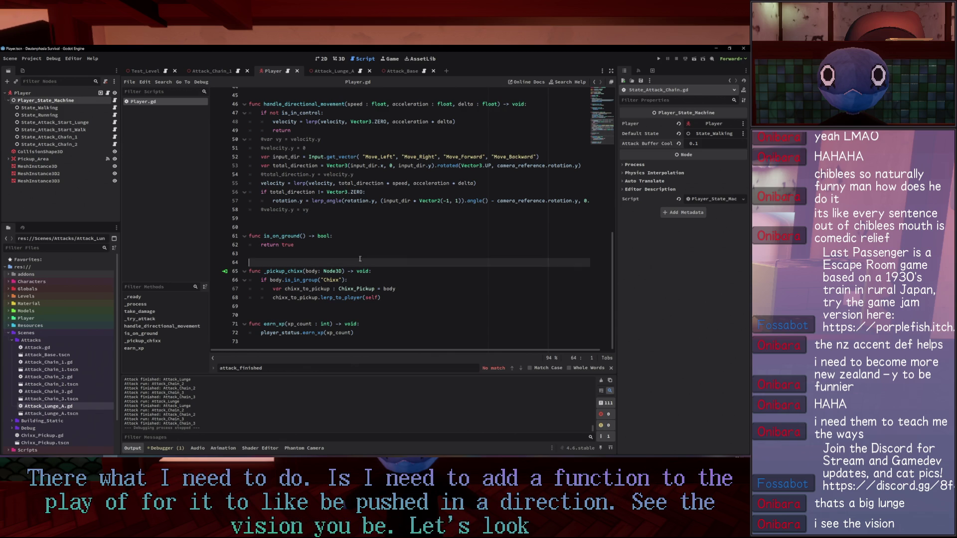
key("Down")
key("Down")
key("Down")
Add 'func progress_lunge() -> void:' at the end of Player.gd with a placeholder body.
key("Return")
key("Return")
type("fu")
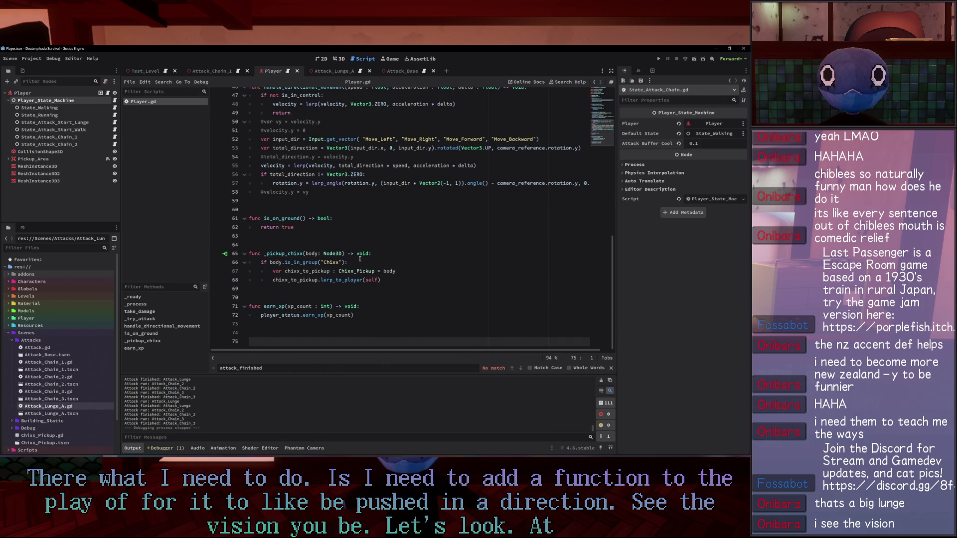
type("nge")
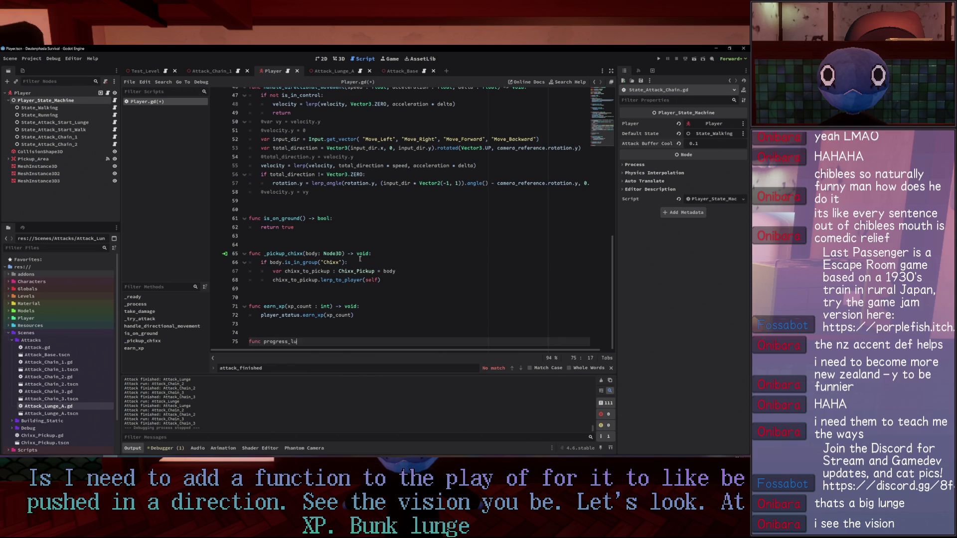
type("()")
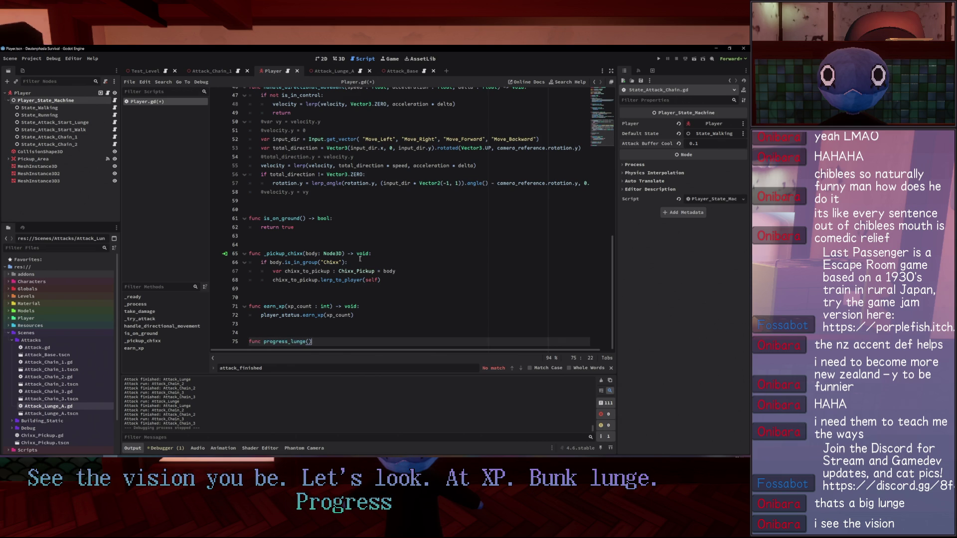
type(" -> void")
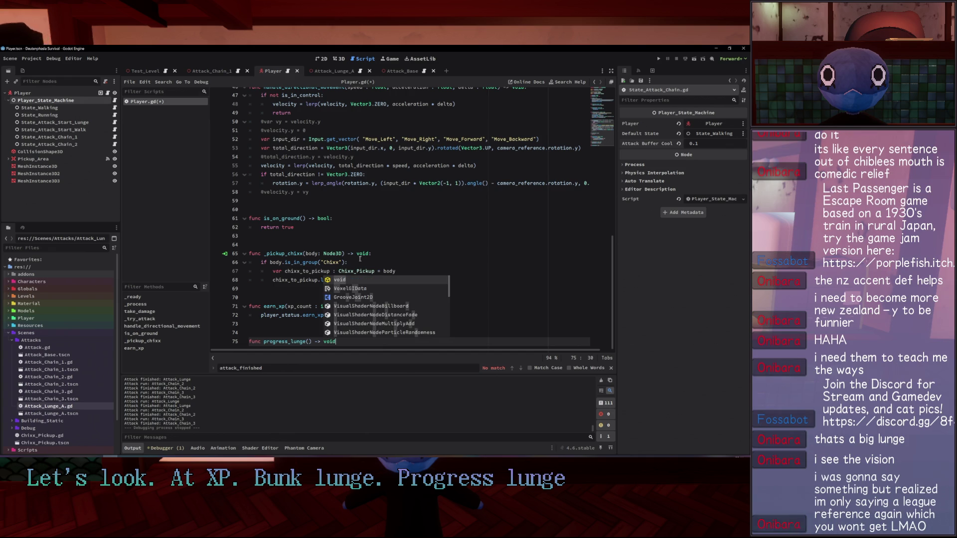
type(":")
key("Return")
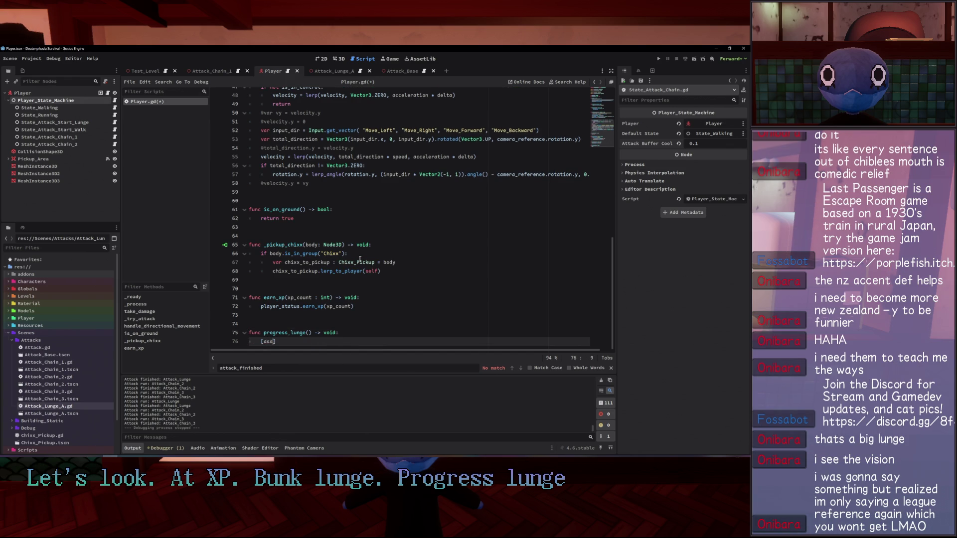
type("s")
left_click(403, 151)
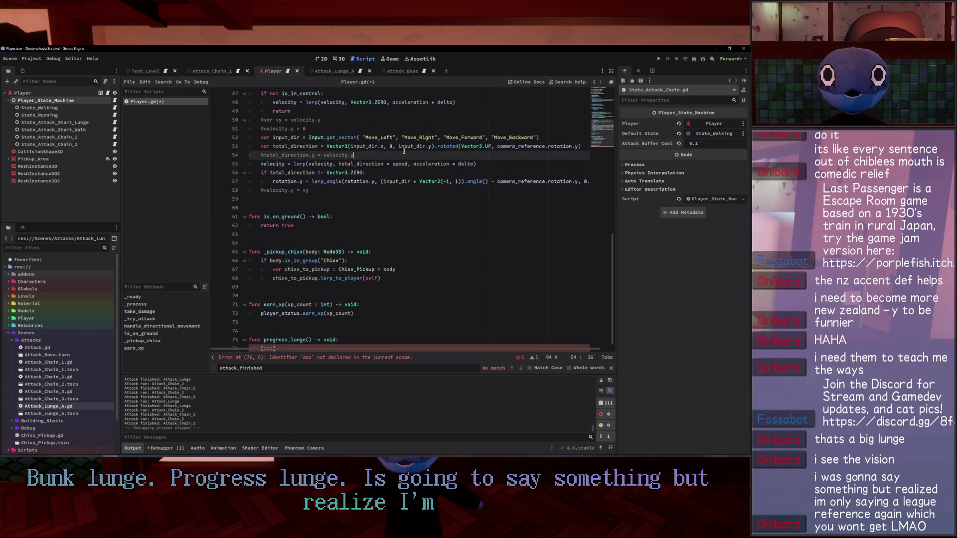
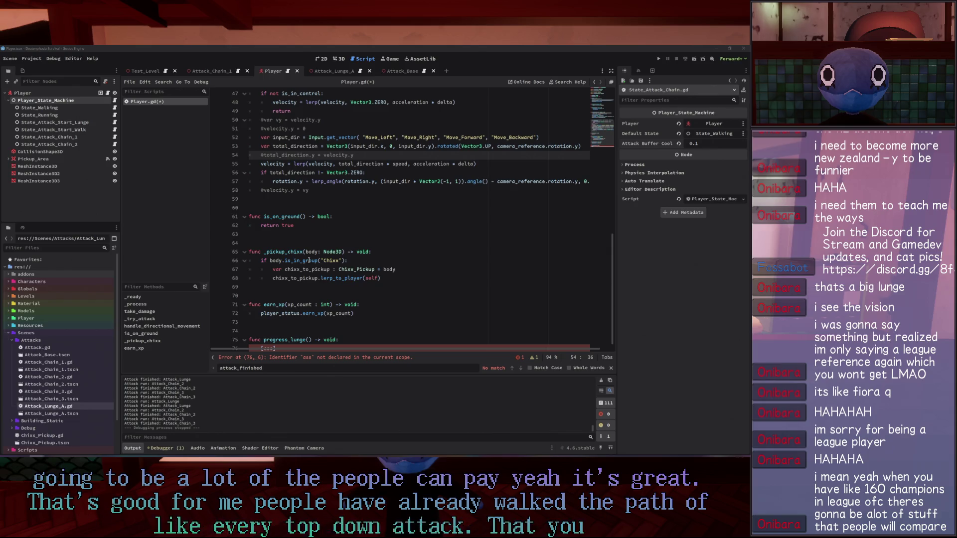
Select the placeholder text on line 76 and open an empty line below it.
mouse_move(309, 260)
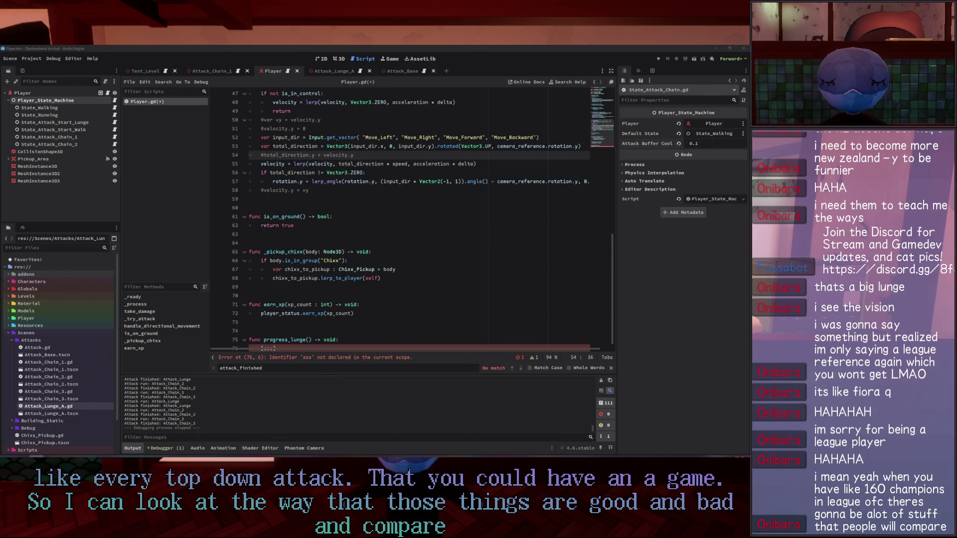
scroll(339, 319, "down", 1)
left_click(310, 341)
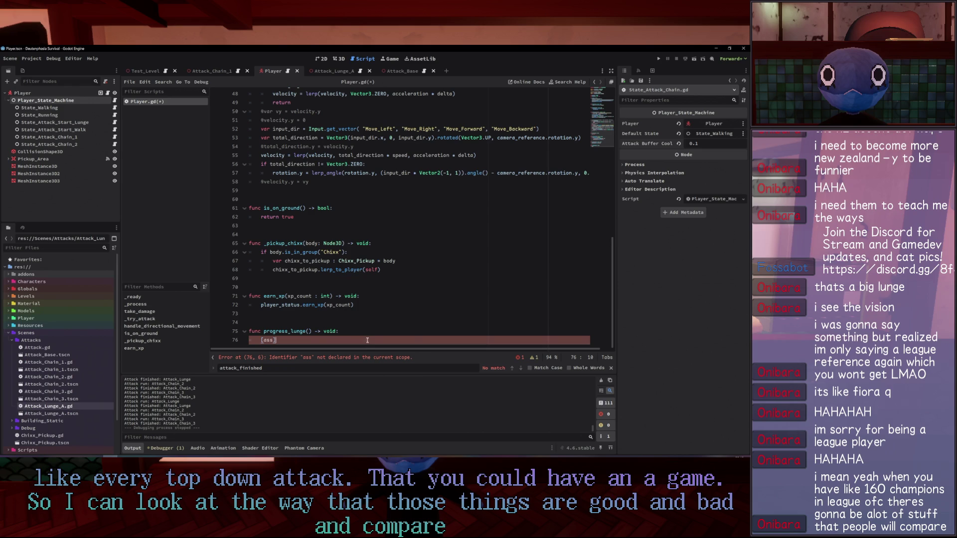
left_click_drag(310, 341, 250, 341)
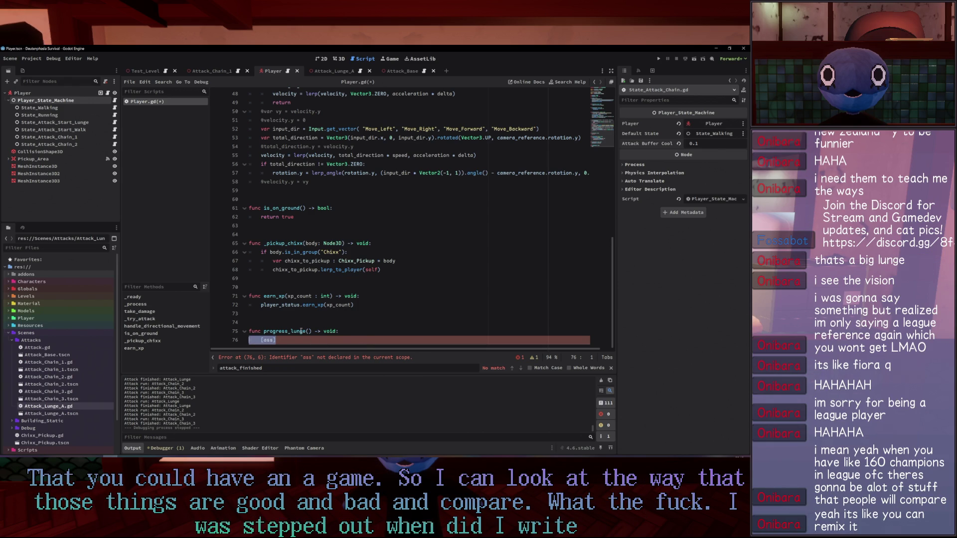
scroll(349, 297, "up", 6, "ctrl")
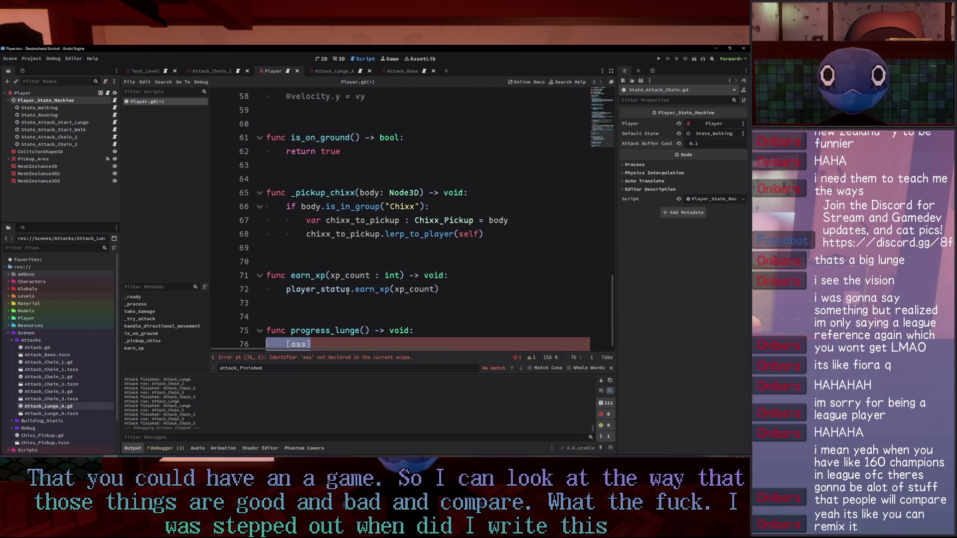
key("End")
key("Return")
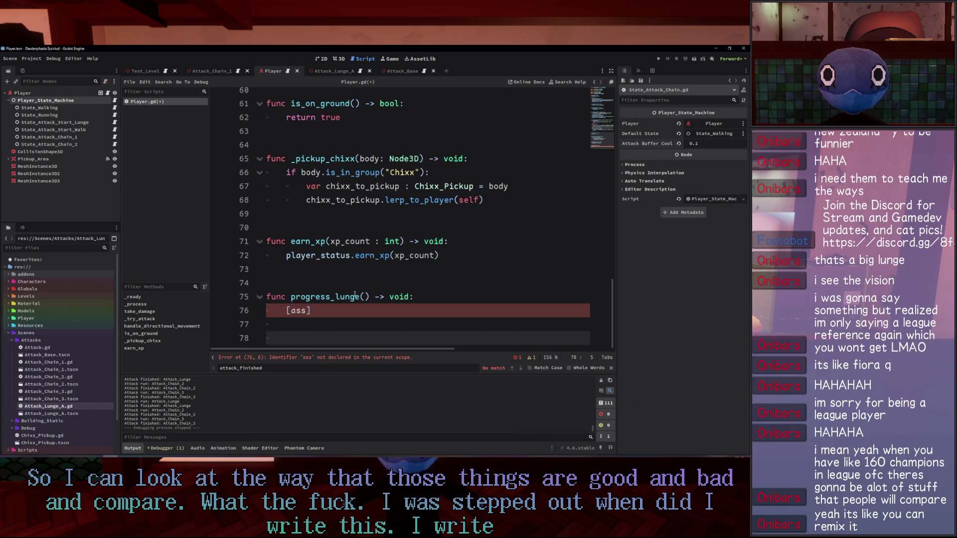
key("BackSpace")
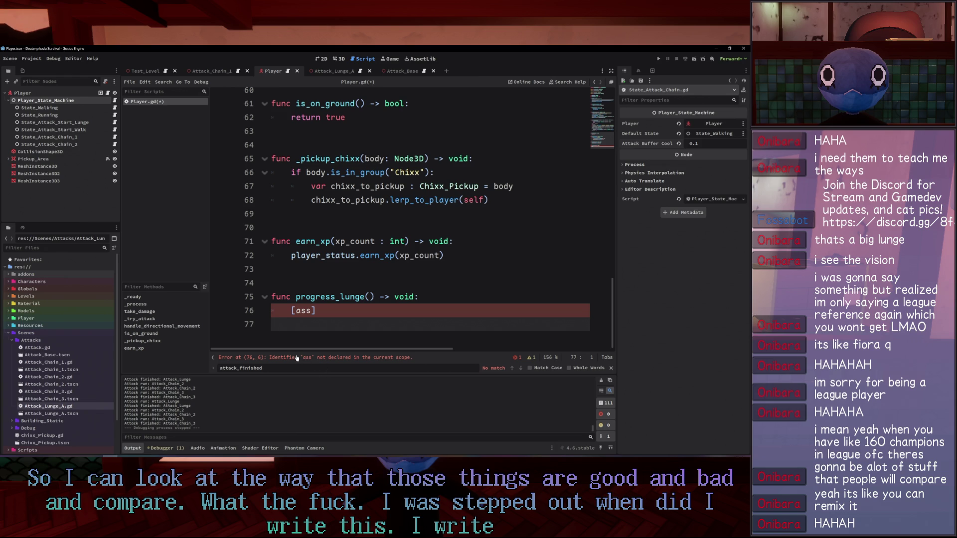
Replace the stray 'ass' and brackets with pass, then add an indented line in progress_lunge.
double_click(302, 310)
key("BackSpace")
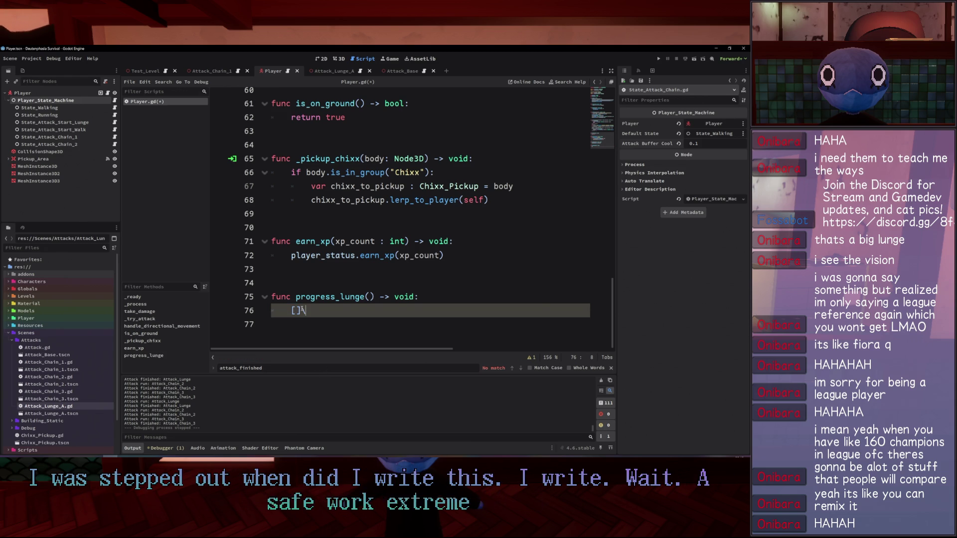
key("Left")
key("BackSpace")
type("pass")
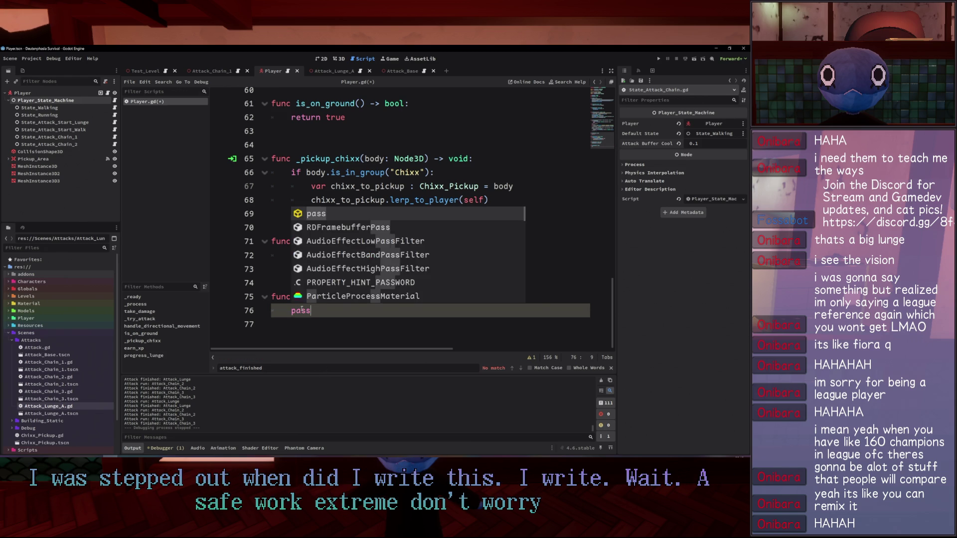
scroll(302, 309, "up", 1)
key("Down")
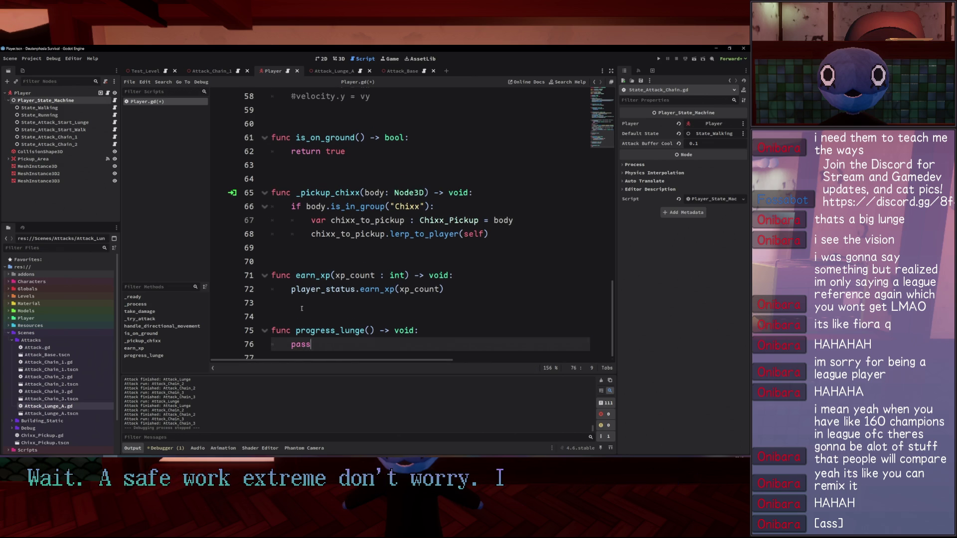
left_click(431, 322)
key("Return")
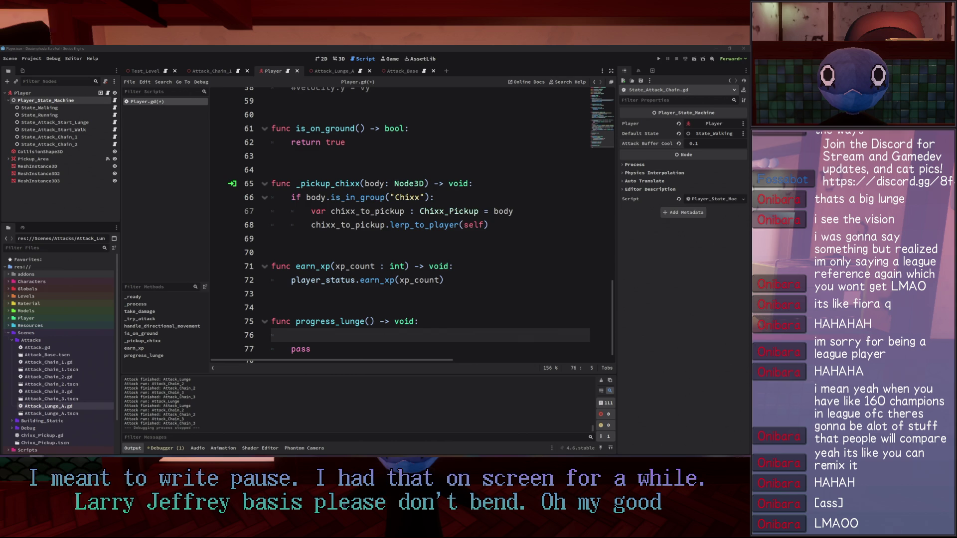
Give progress_lunge() the parameter push_velocity : Vector3, dropping the mistaken delta_ and -> void text.
scroll(410, 320, "down", 1)
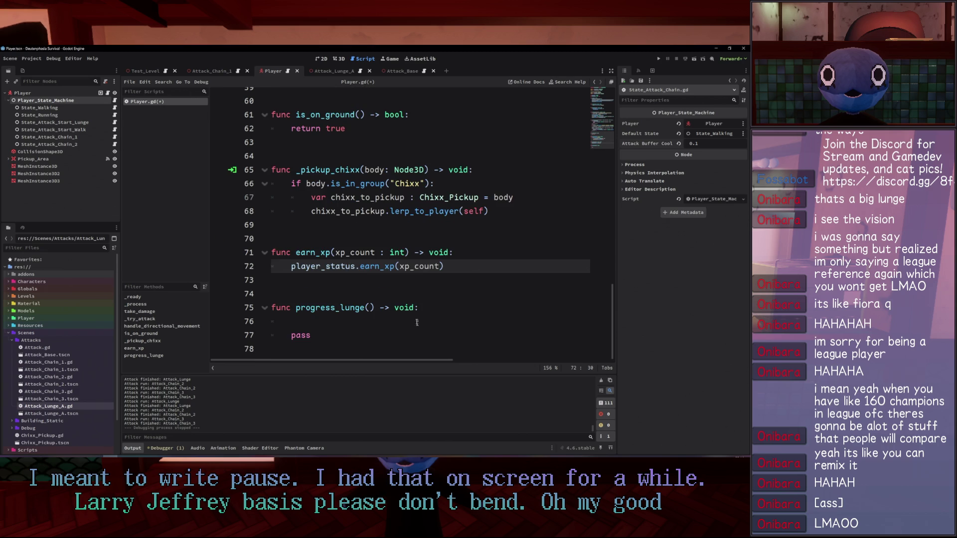
left_click(410, 321)
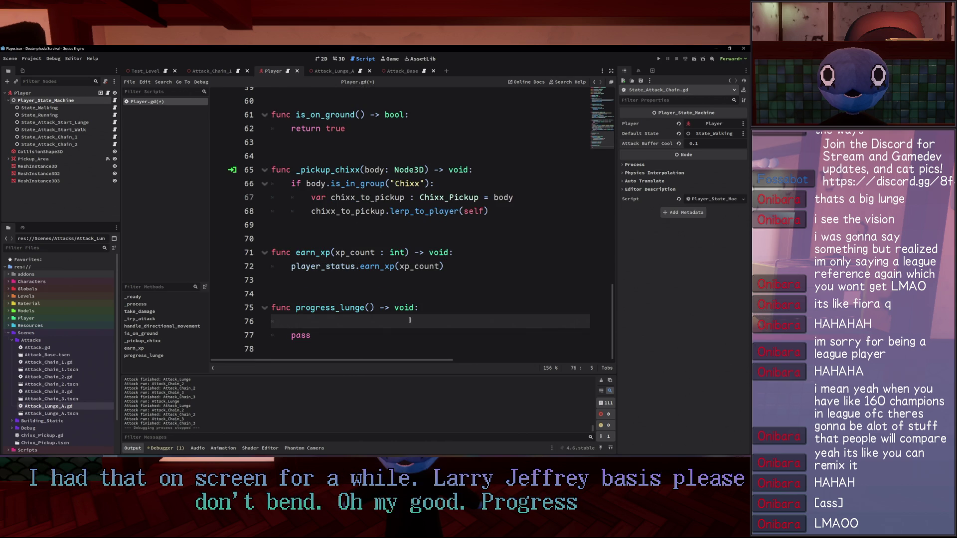
left_click(371, 307)
type("del")
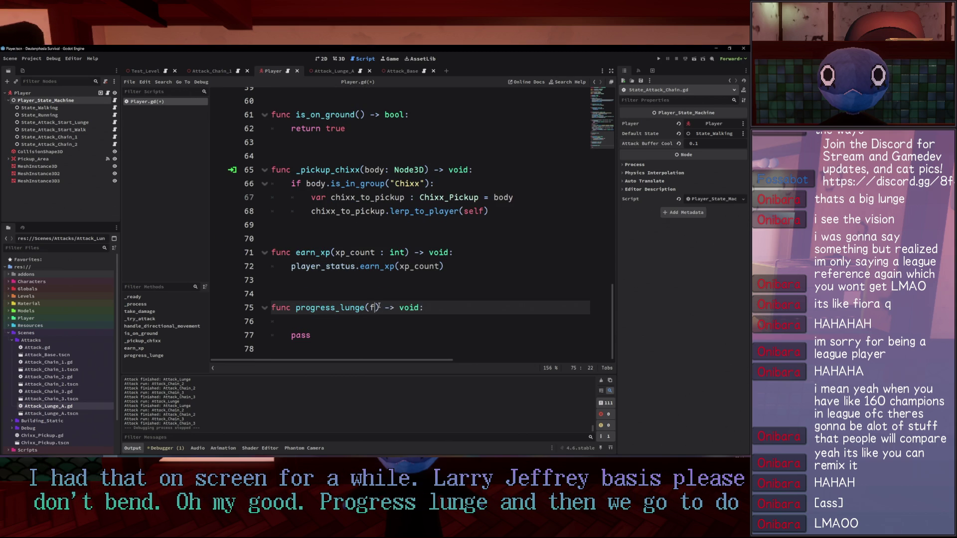
type("ta_")
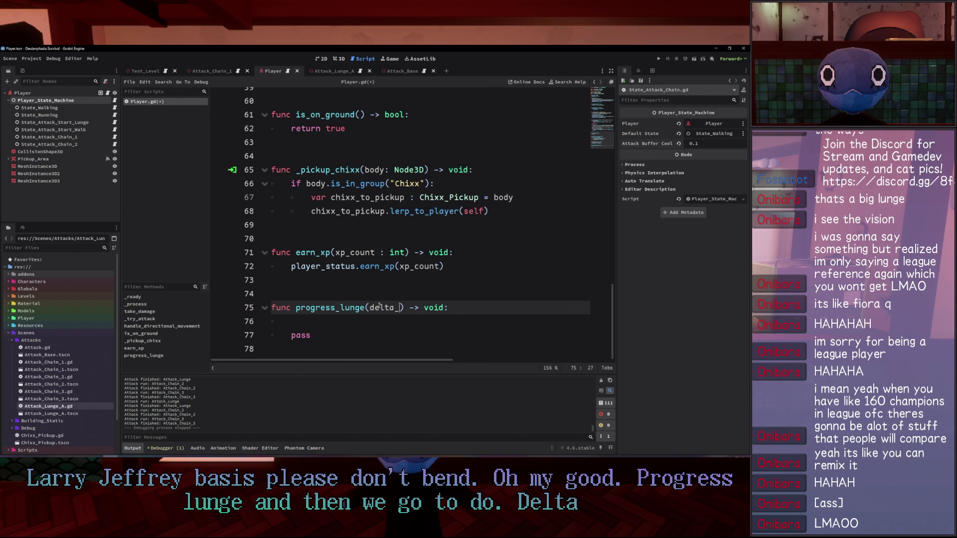
key("BackSpace")
key("BackSpace")
key("BackSpace")
type("push")
type("_velocit")
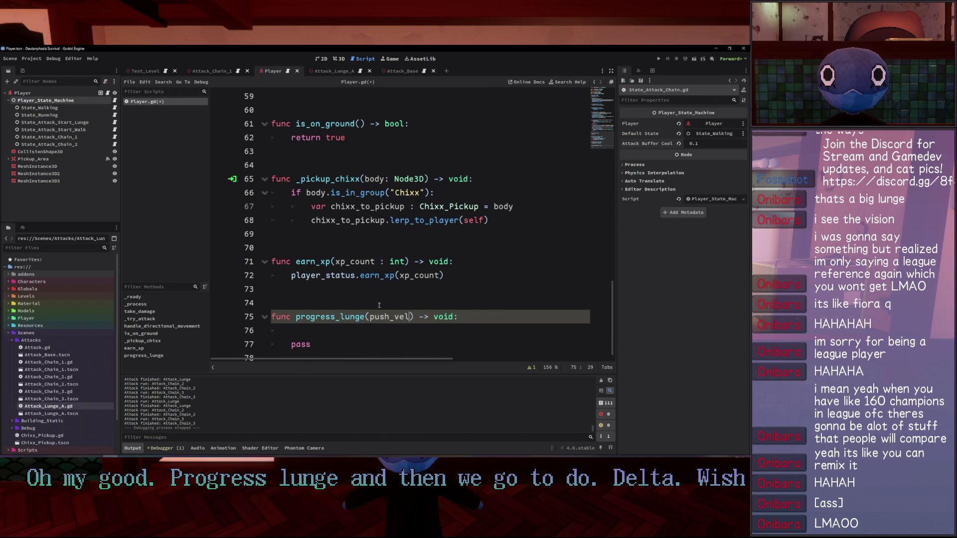
type("y -> void")
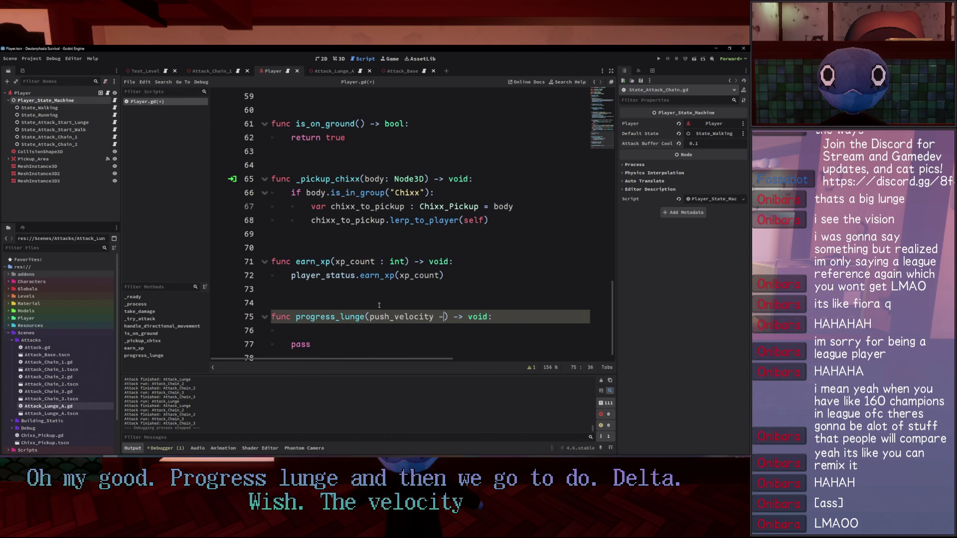
key("BackSpace")
key("BackSpace")
key("BackSpace")
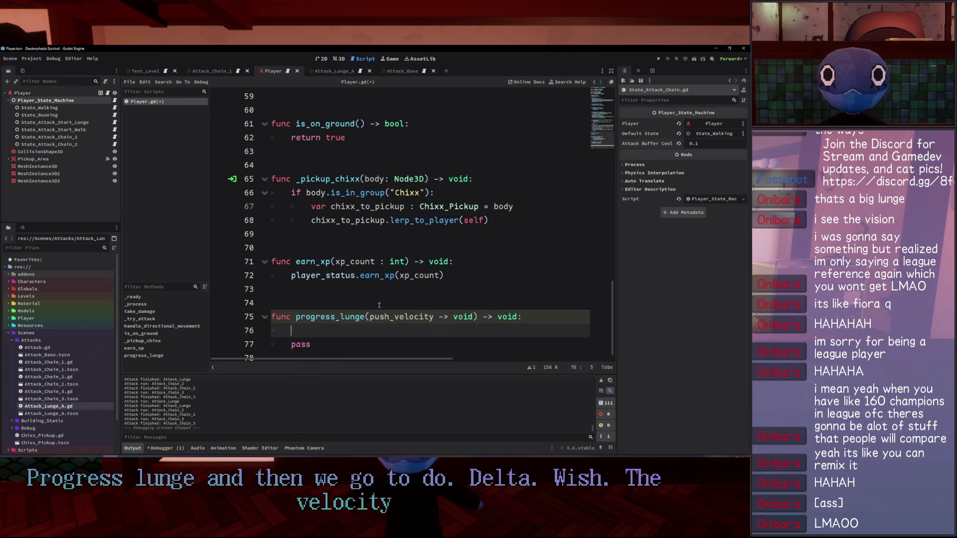
key("BackSpace")
key("BackSpace")
type(": Vector3")
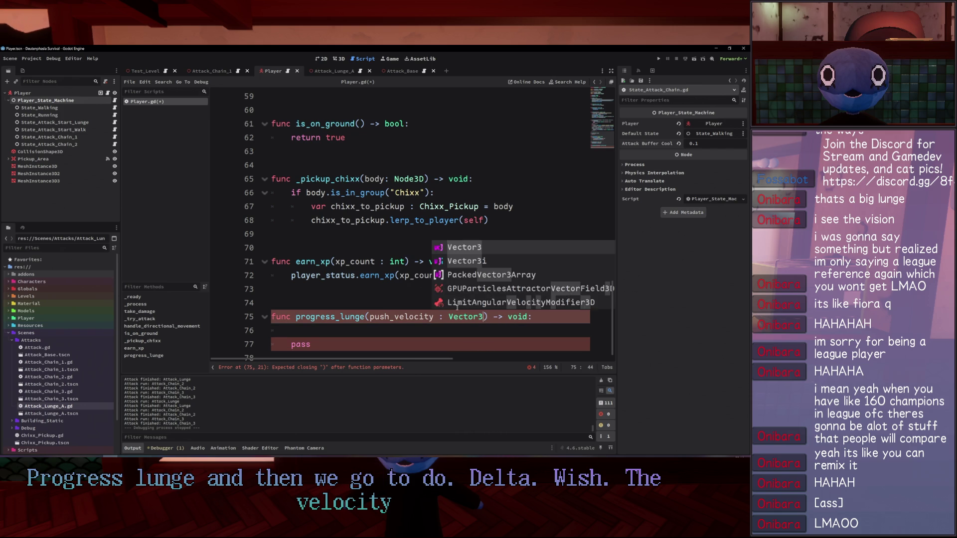
key("Escape")
Select the pass line in the progress_lunge body.
left_click(327, 330)
left_click(346, 344)
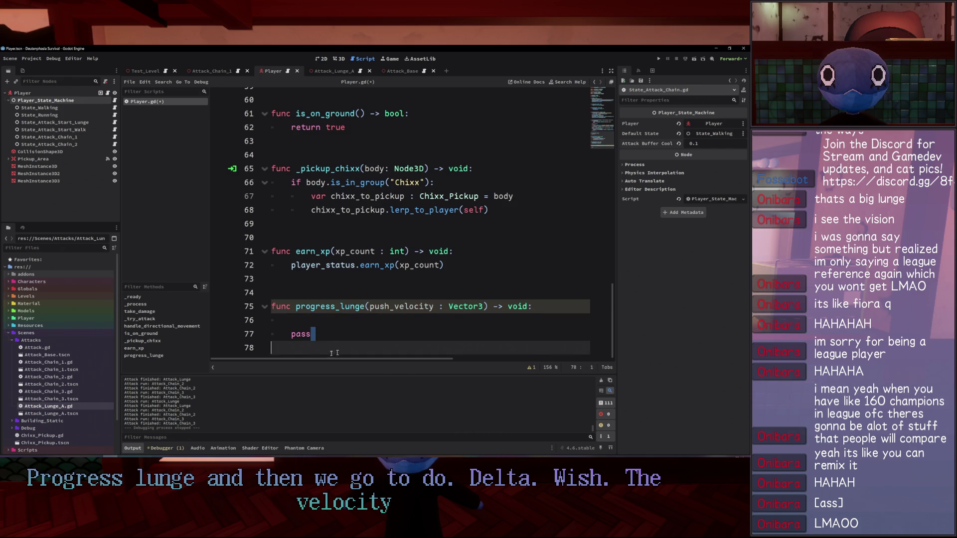
key("shift+Home")
scroll(352, 313, "up", 5)
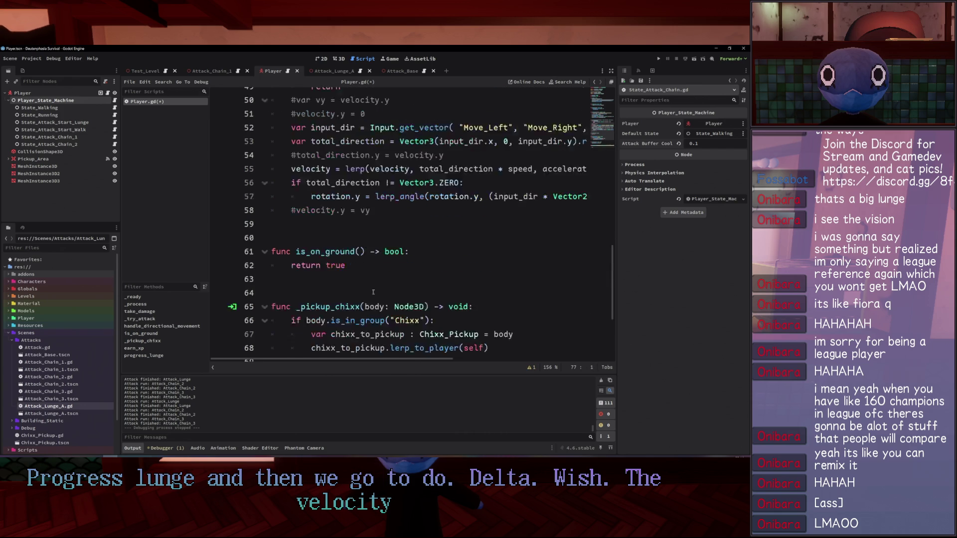
Copy the velocity lerp statement from line 55 into progress_lunge.
scroll(399, 246, "down", 2, "ctrl")
scroll(399, 246, "down", 5, "ctrl")
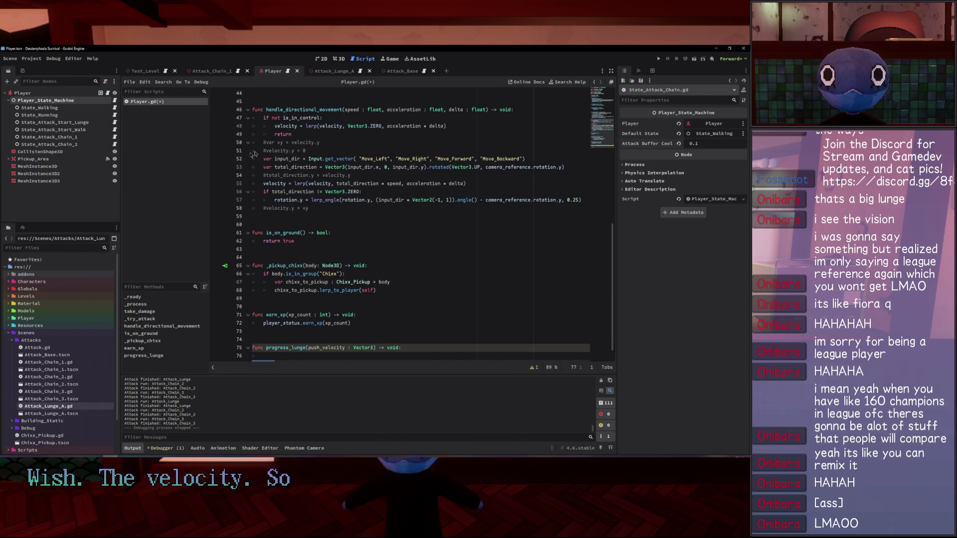
left_click(348, 183)
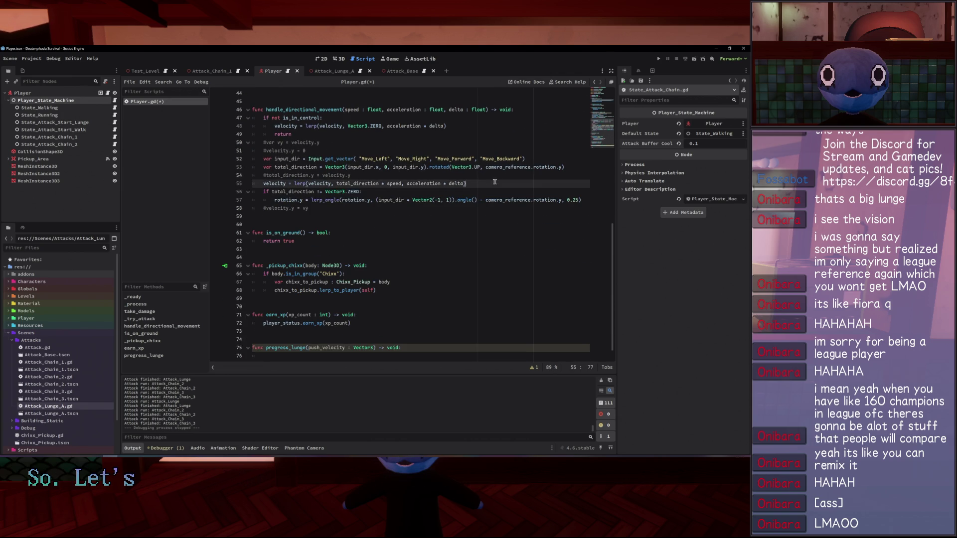
key("shift+Home")
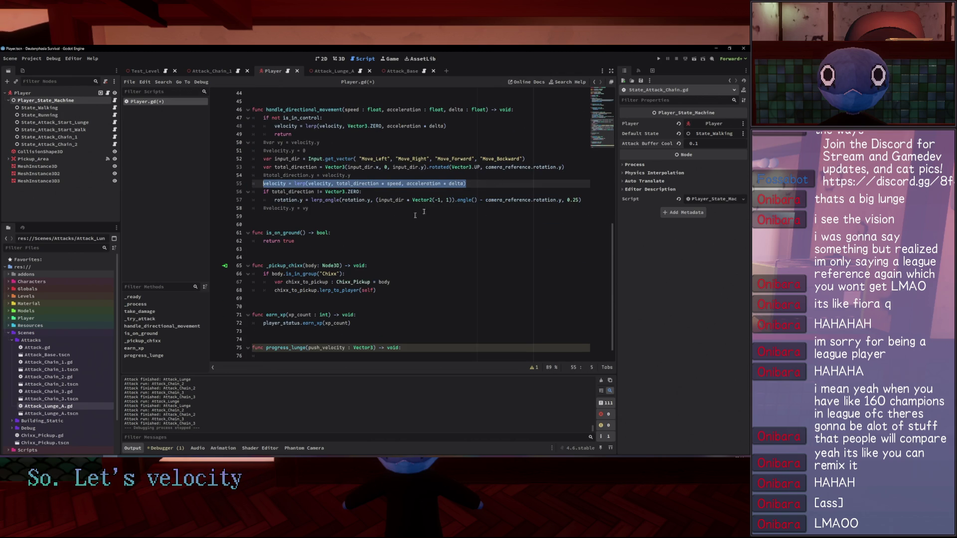
key("ctrl+c")
scroll(431, 210, "down", 1)
left_click(291, 341)
key("ctrl+v")
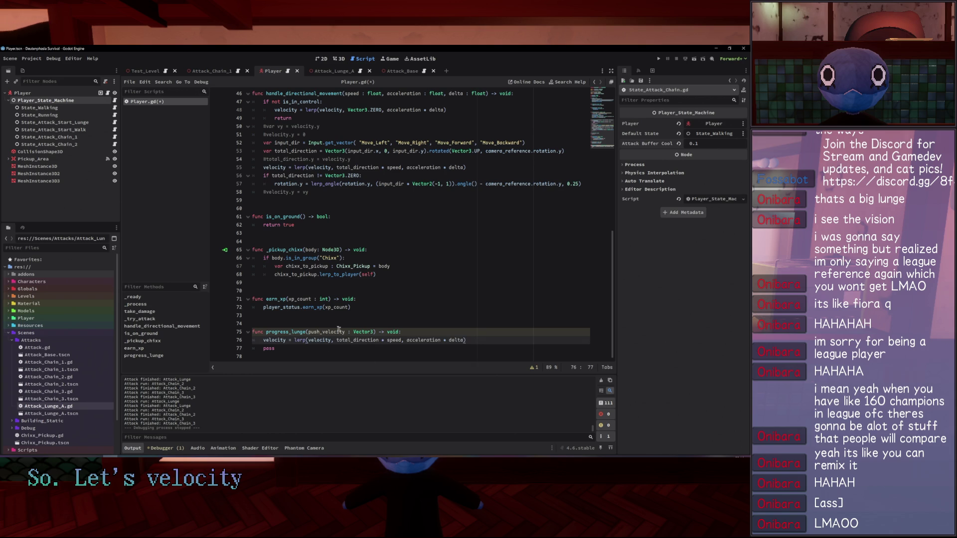
Change the lerp arguments to push_velocity, 0.1 and delete the leftover pass line.
key("Down")
left_click_drag(331, 341, 459, 340)
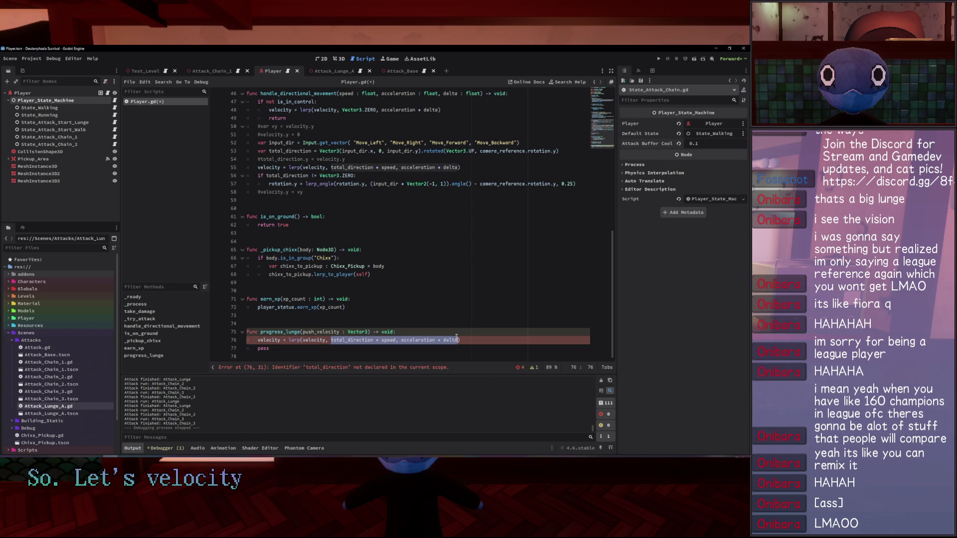
type("push_velocity")
left_click(418, 270)
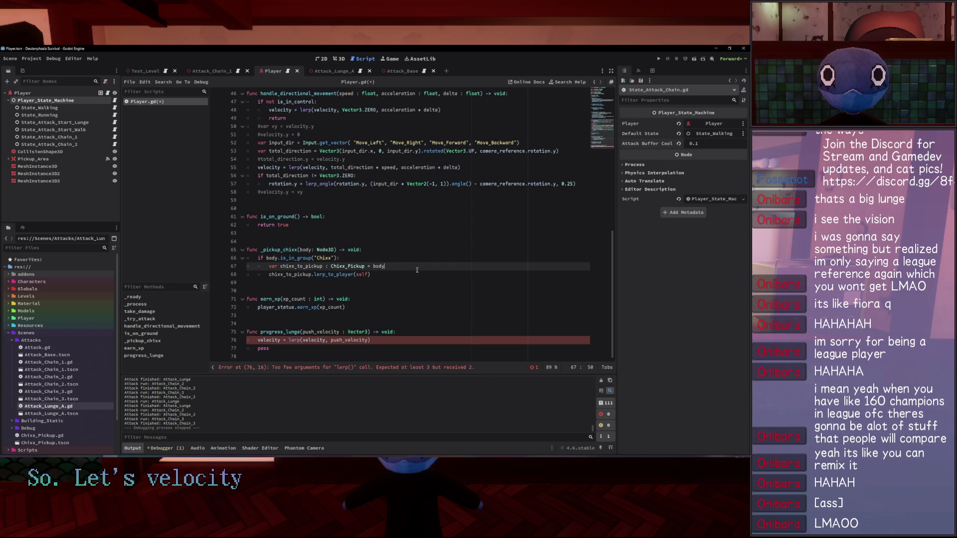
left_click(367, 340)
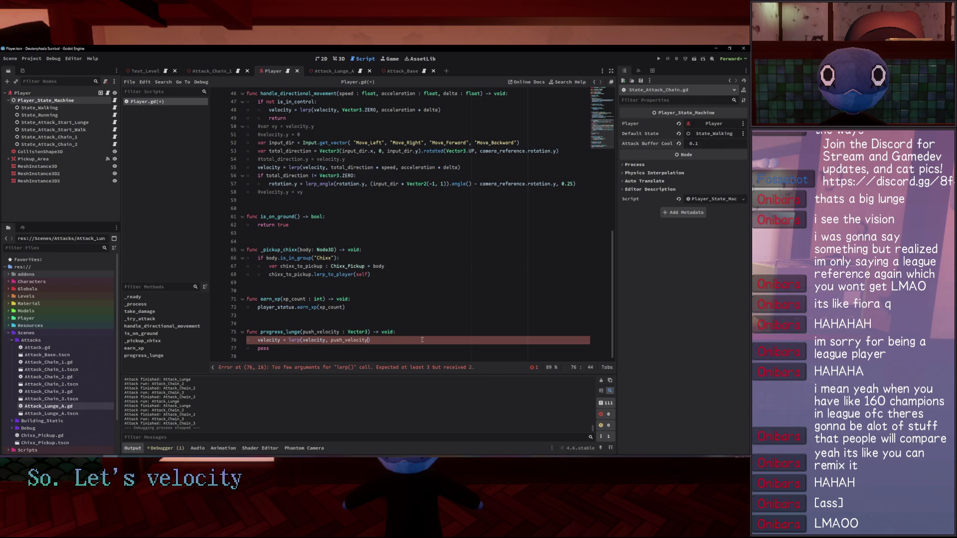
type("0l.1")
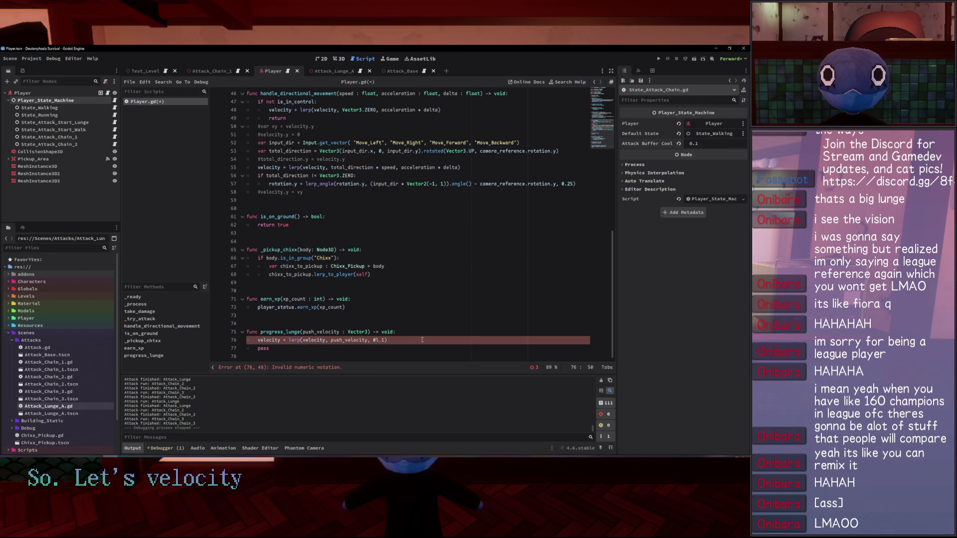
key("BackSpace")
key("Down")
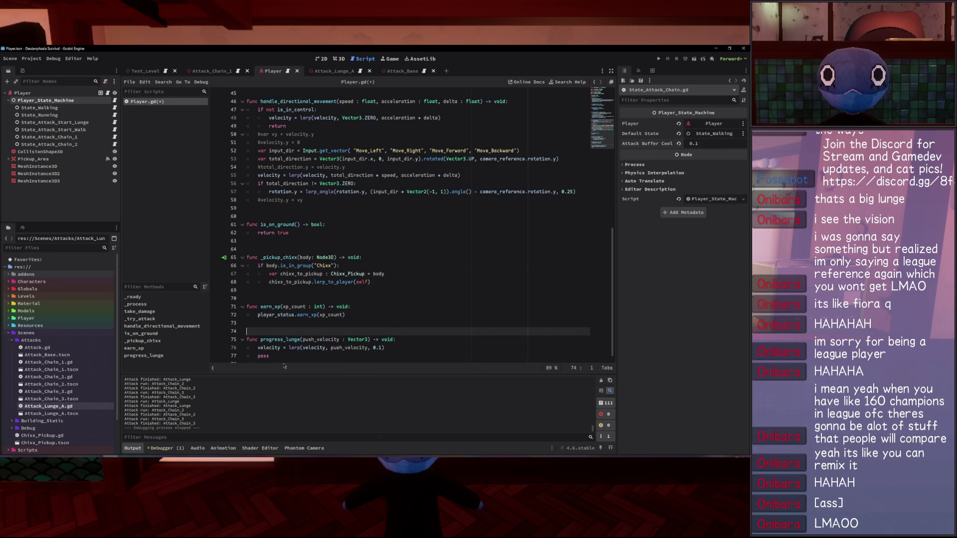
left_click(241, 362)
key("BackSpace")
key("BackSpace")
key("BackSpace")
Change the progress_lunge parameter type from Vector3 to Vector2 and save Player.gd.
left_click(292, 300)
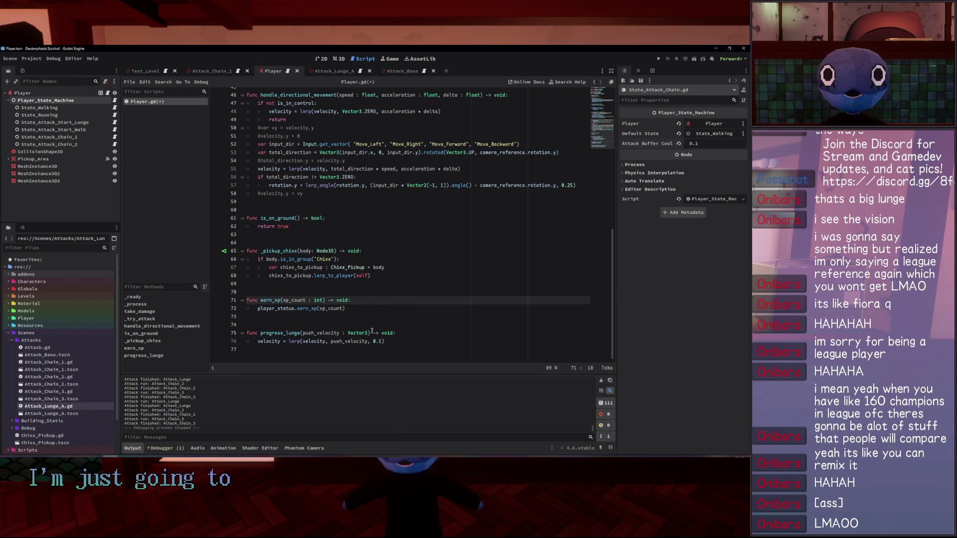
left_click(316, 334)
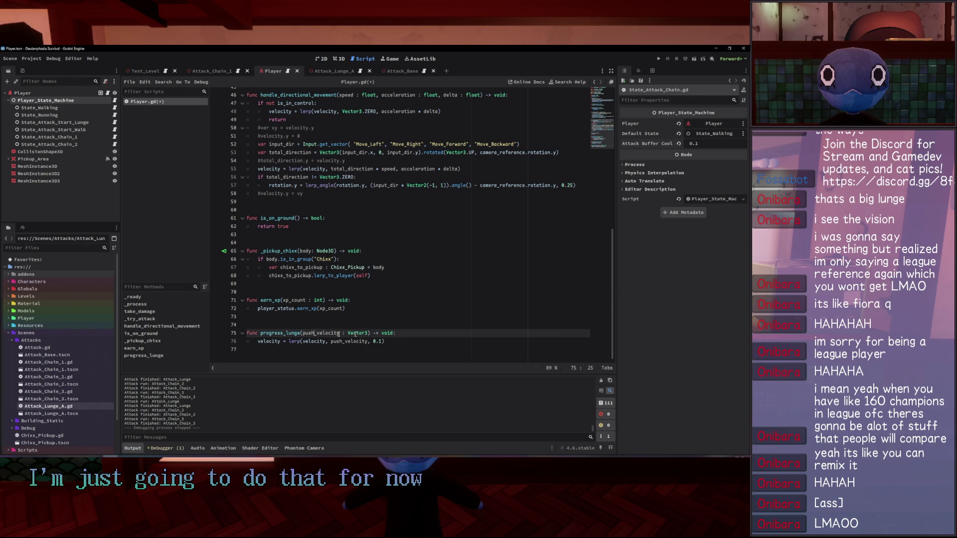
key("BackSpace")
type("2")
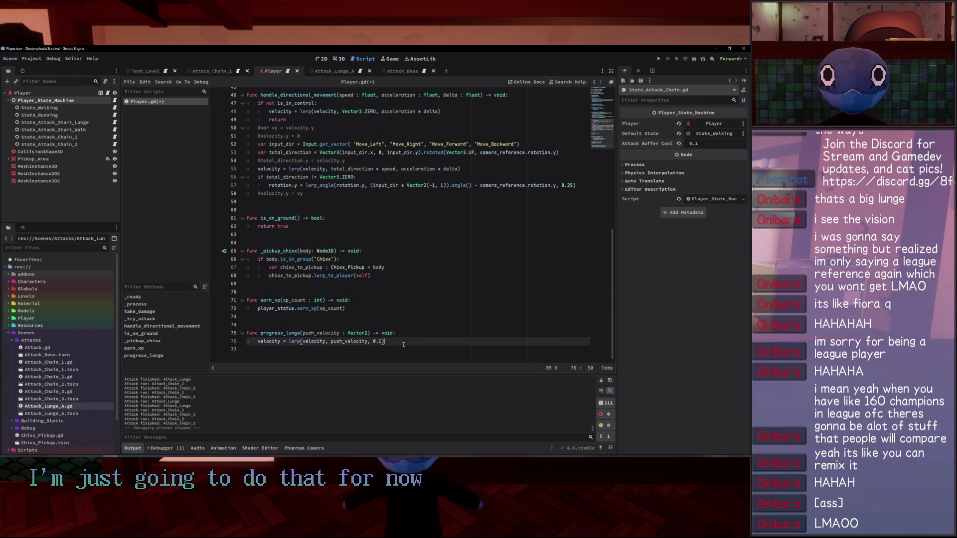
key("ctrl+s")
Lerp toward Vector3(push_velocity.x, 1.0, push_velocity.y) instead, then close Player.gd.
key("Down")
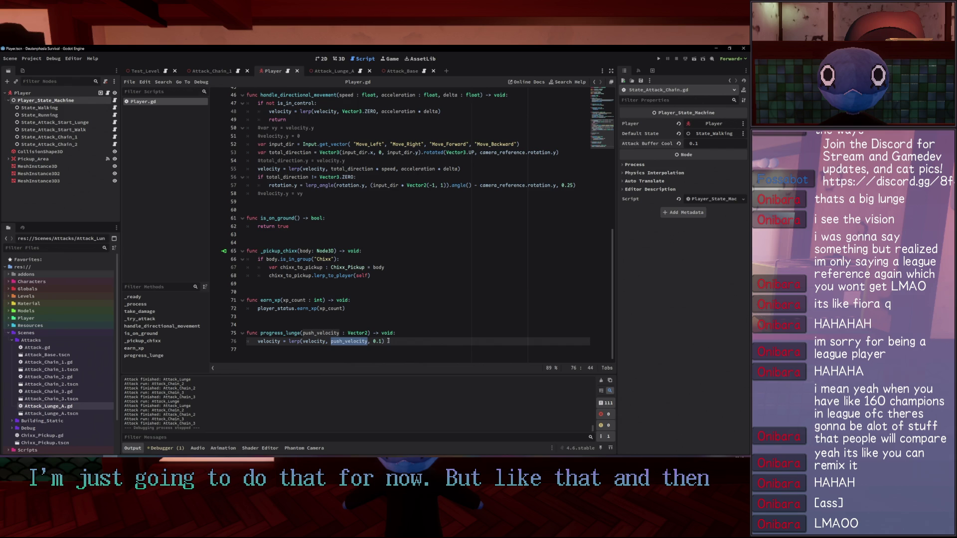
key("ctrl+Left")
type("Vector3(")
left_click(389, 341)
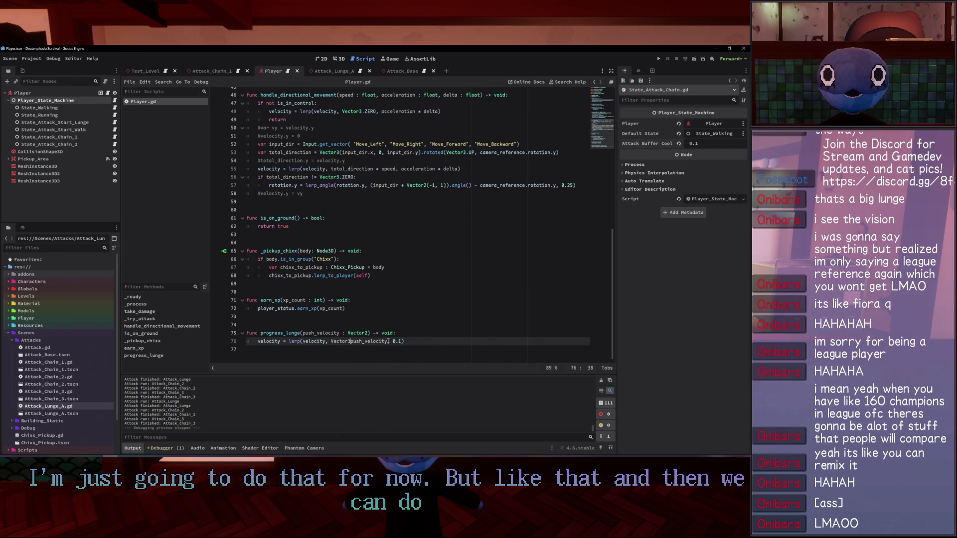
scroll(389, 341, "up", 1)
type(".")
type("x, 1.0, ")
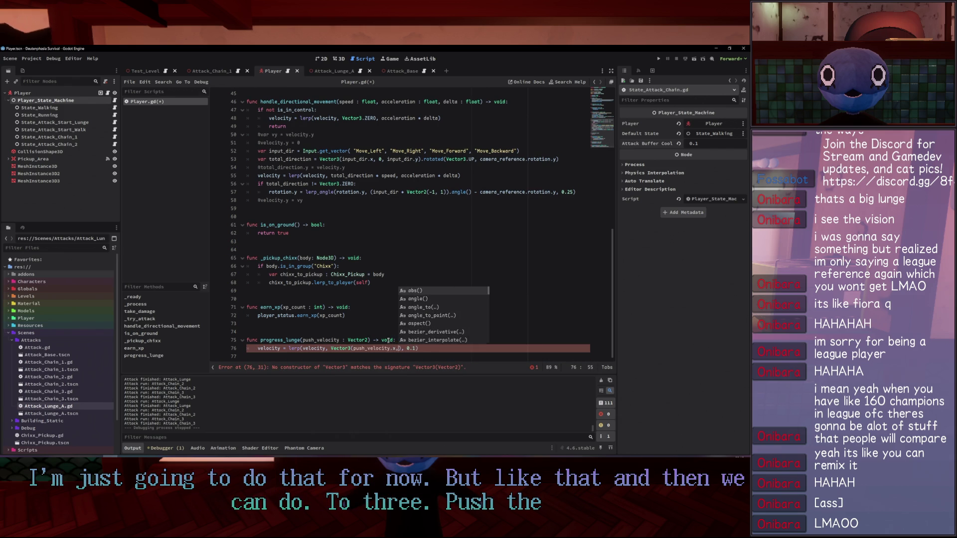
type("p")
type("ush_velocity.y")
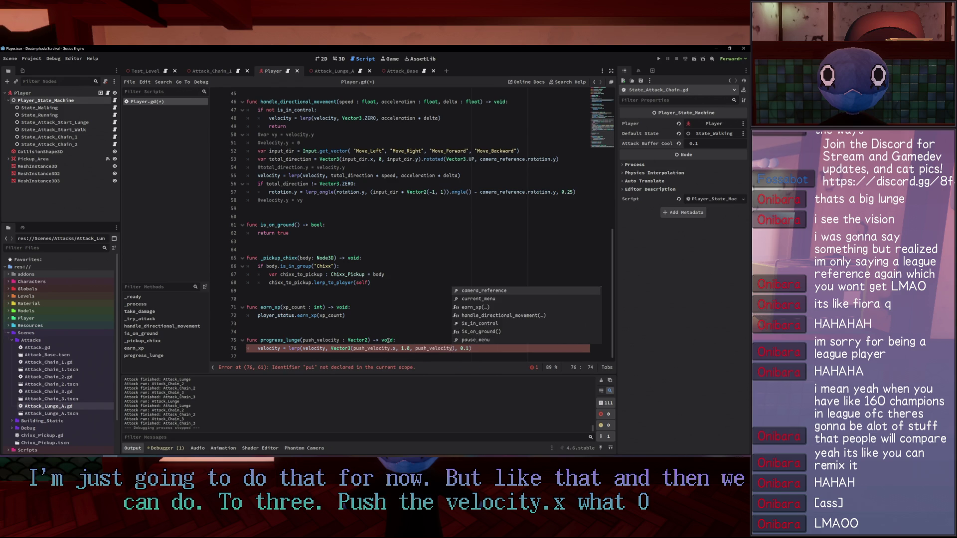
left_click(429, 293)
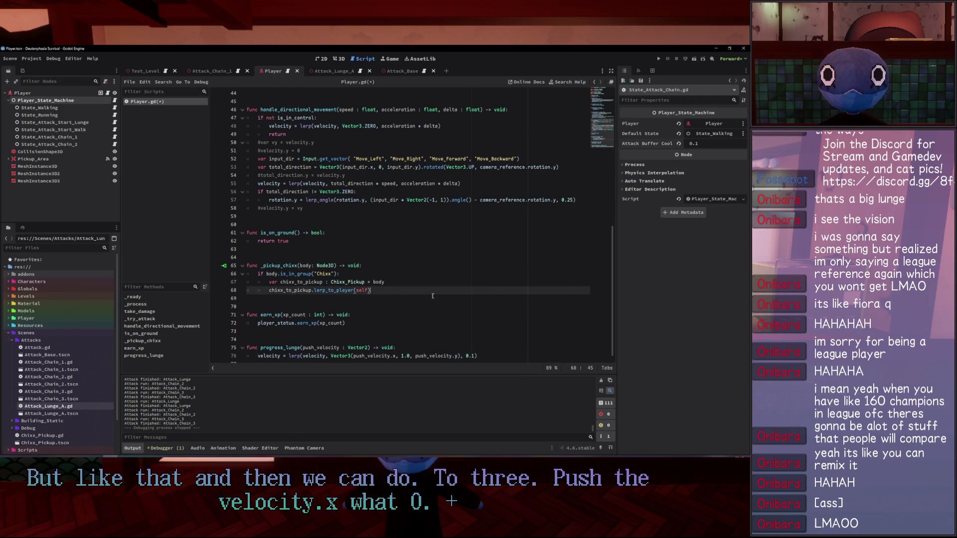
key("ctrl+w")
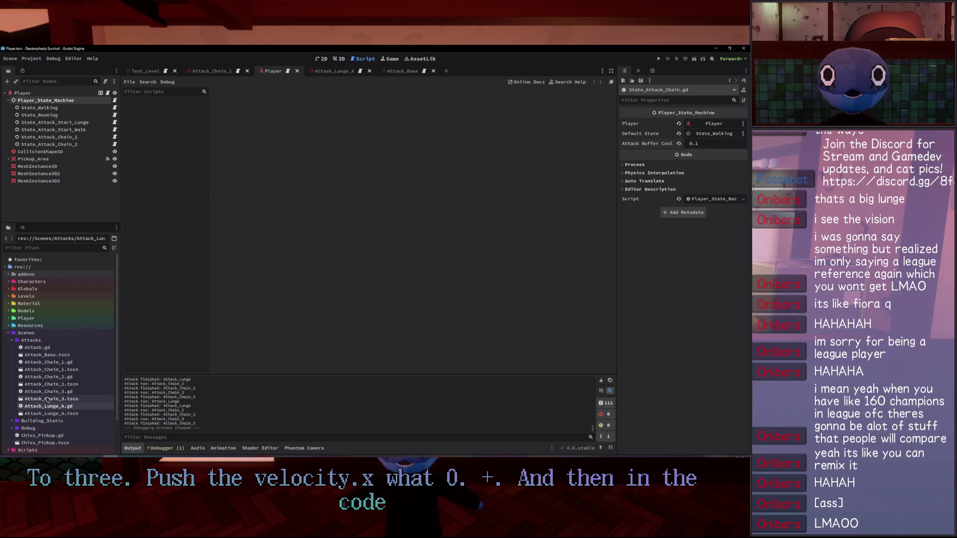
Open Attack_Lunge_A.gd and declare var attacker below extends Attack.
double_click(59, 406)
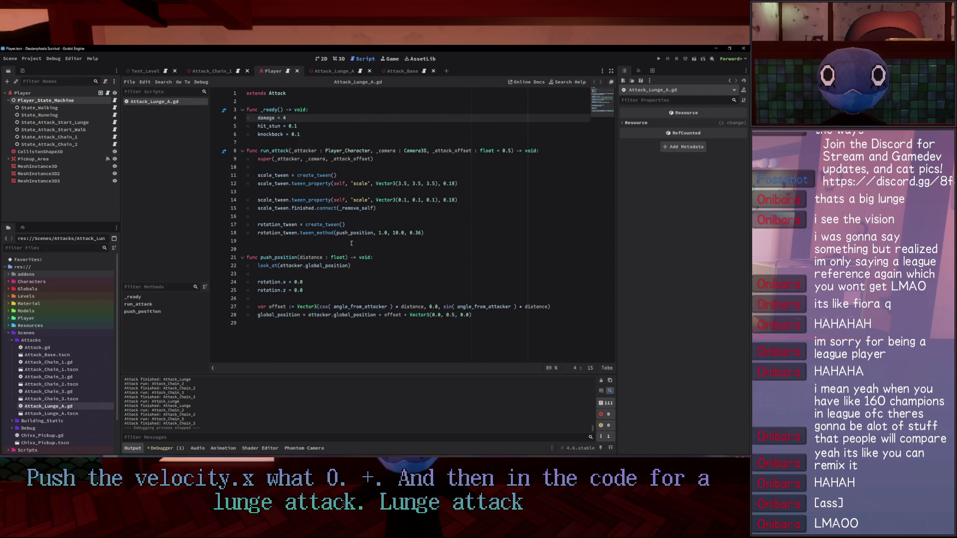
left_click(368, 226)
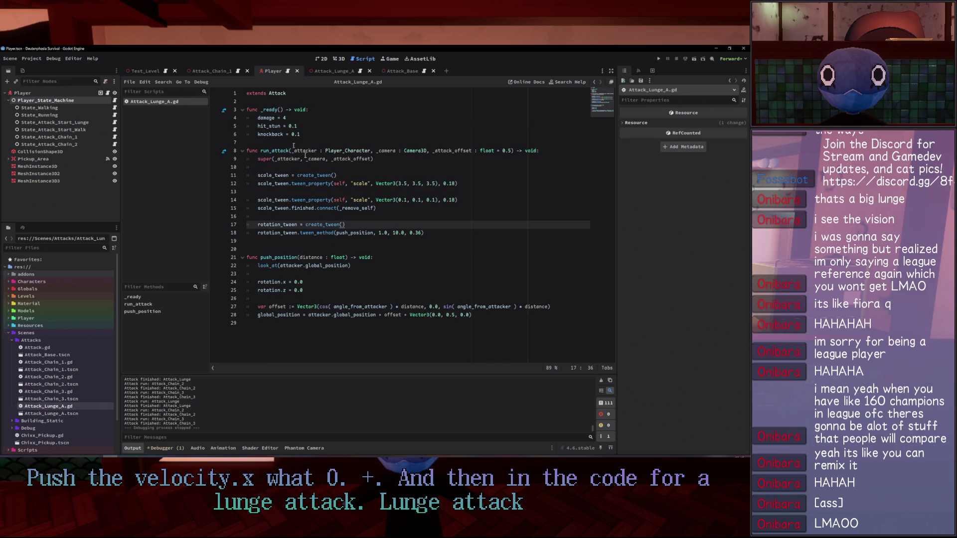
left_click(271, 274)
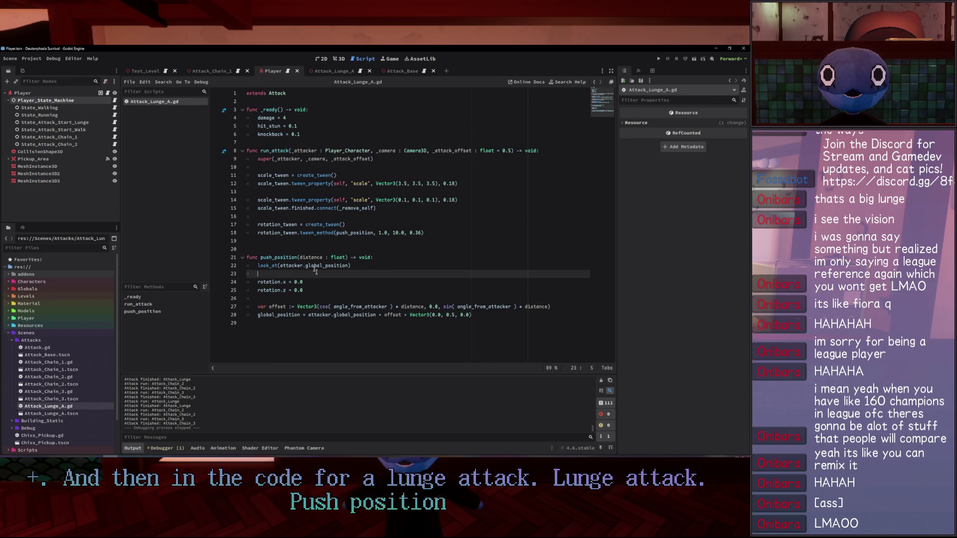
left_click(368, 94)
key("Return")
key("Return")
type("var attacker")
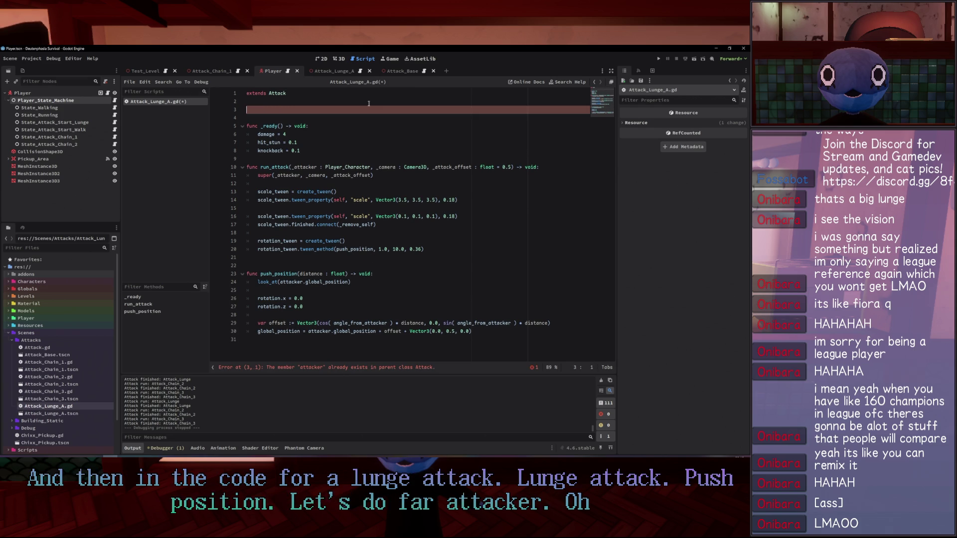
Test one attack in the running game, stop it, and move on to State_Attack_Start.gd.
key("F5")
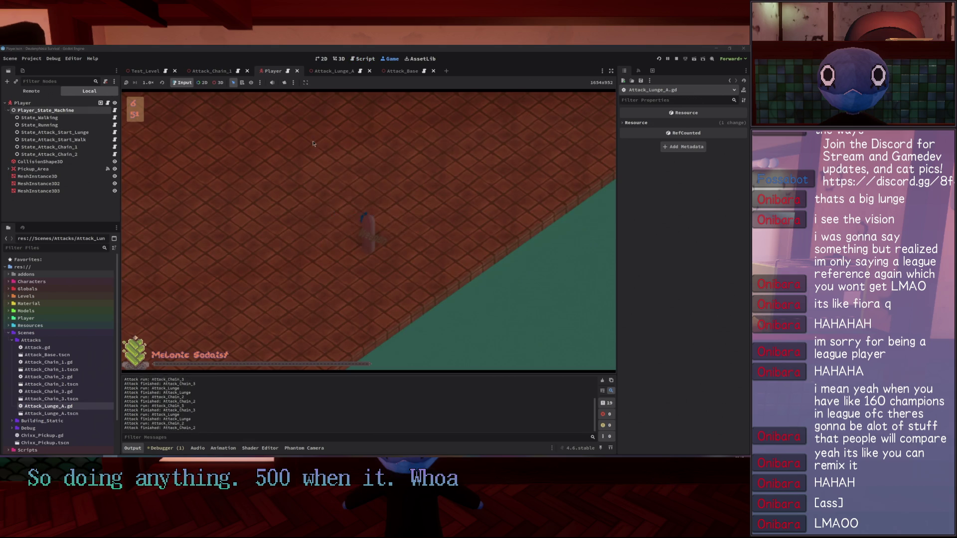
left_click(504, 155)
left_click(675, 59)
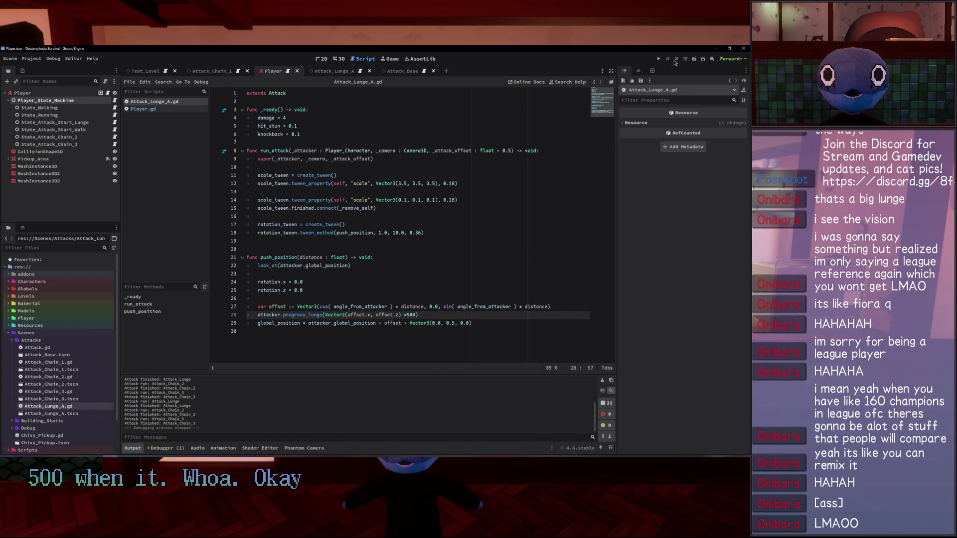
left_click(409, 316)
left_click(446, 253)
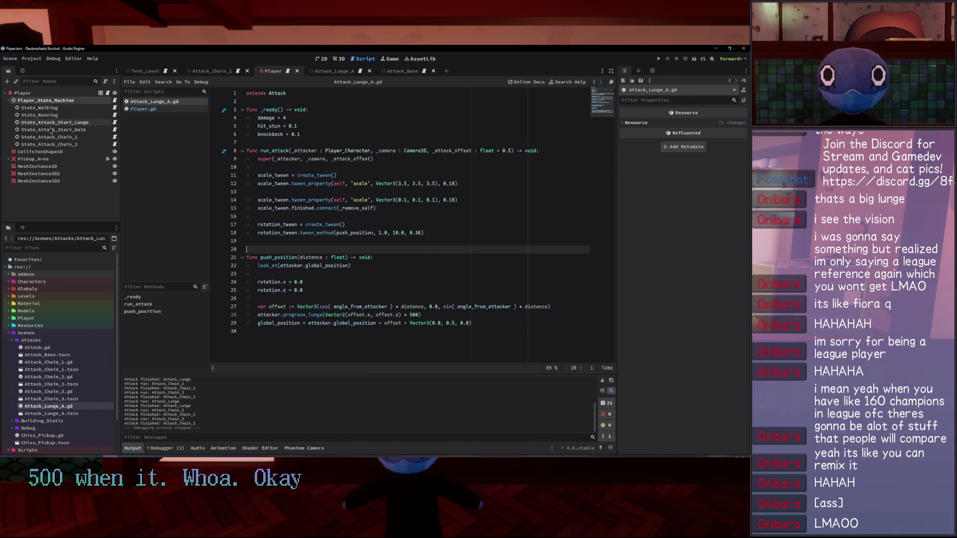
left_click(411, 315)
left_click(299, 192)
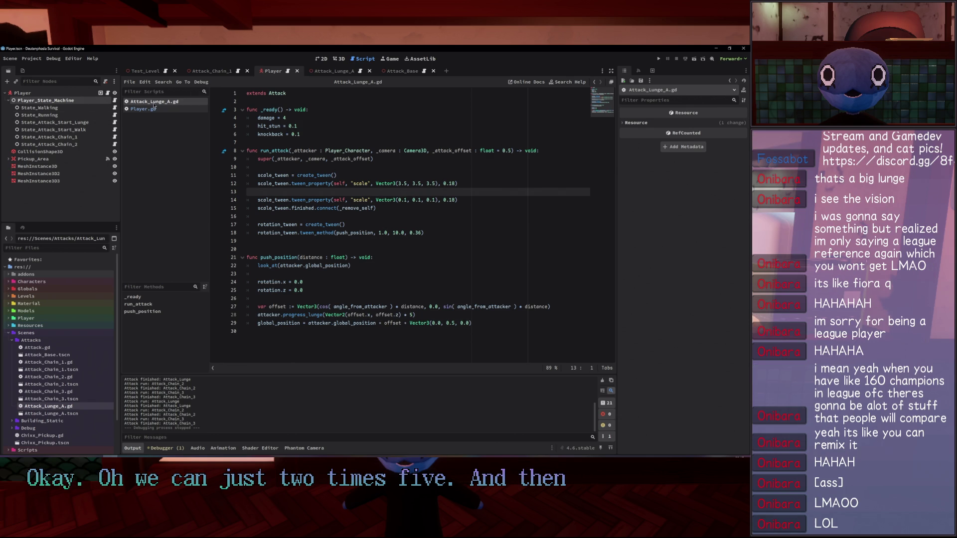
left_click(114, 122)
Add player.move_and_slide() after the tick_attack_buffer line, save State_Attack_Start.gd, and run.
scroll(400, 272, "down", 5)
left_click(488, 267)
key("Return")
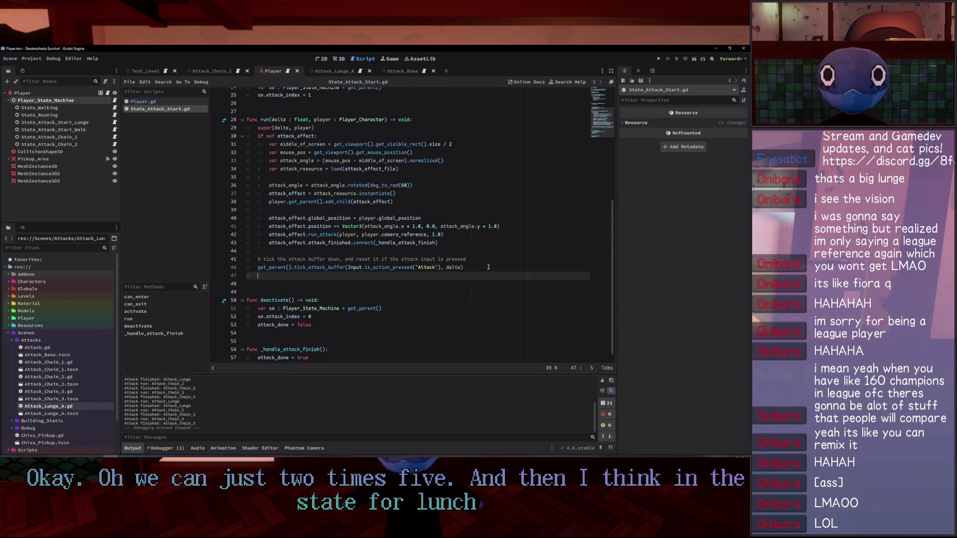
type("layer.sli")
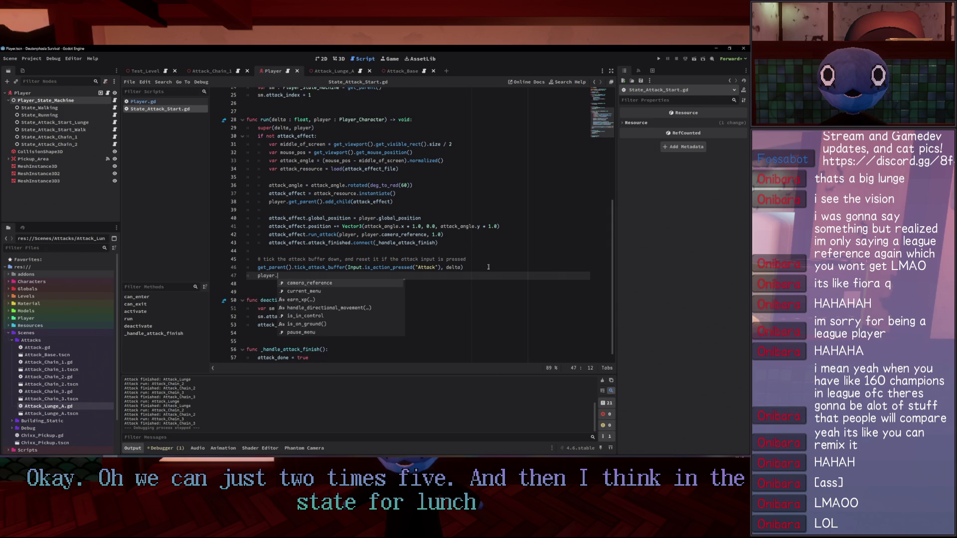
type("de")
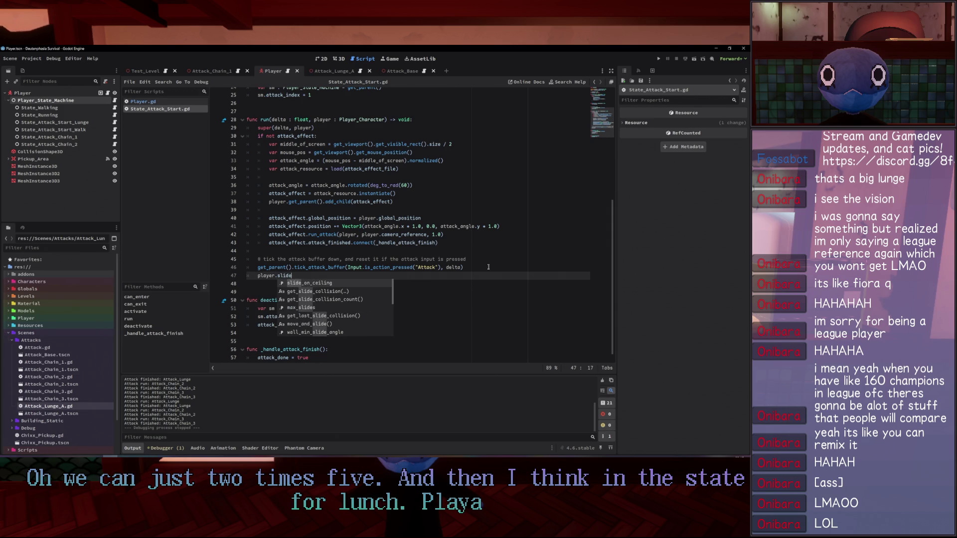
key("Down")
key("Down")
key("Down")
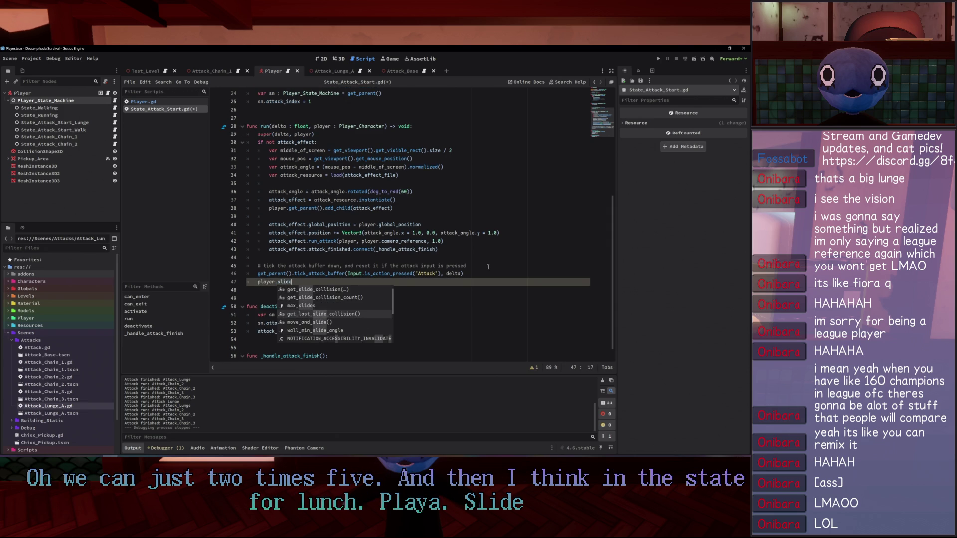
key("Down")
key("Return")
left_click(484, 170)
key("ctrl+s")
left_click(659, 58)
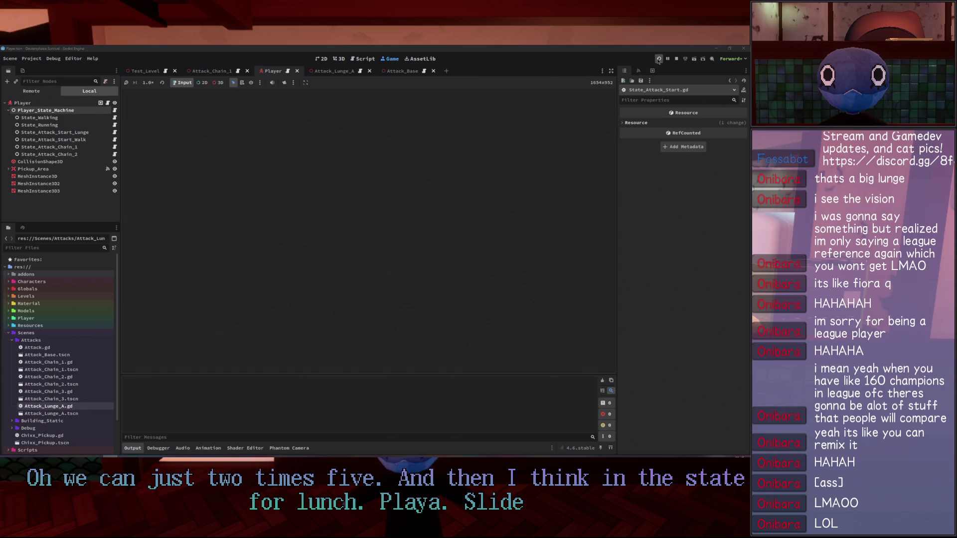
Chain several lunge-and-slash attacks at different floor spots, then stop the game.
left_click(384, 121)
left_click(384, 121)
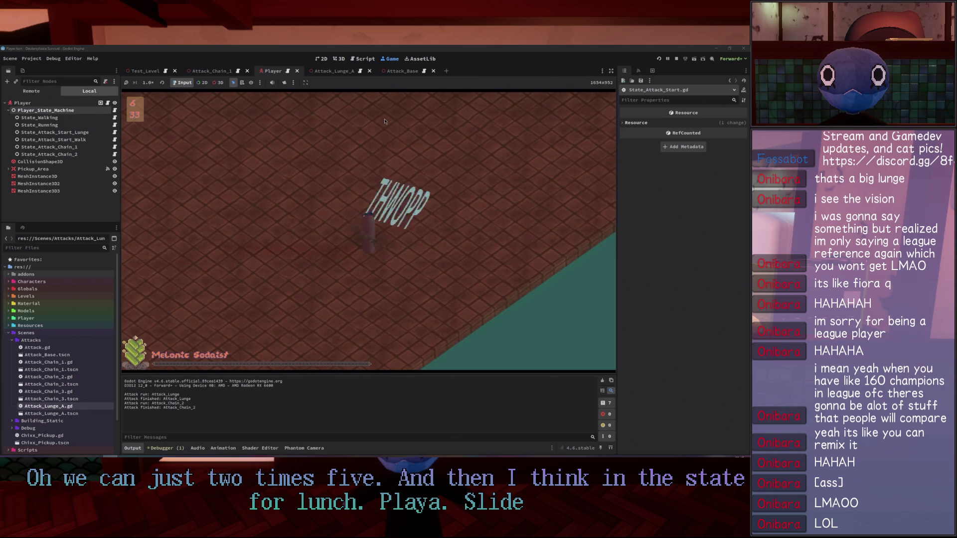
left_click(384, 122)
left_click(228, 202)
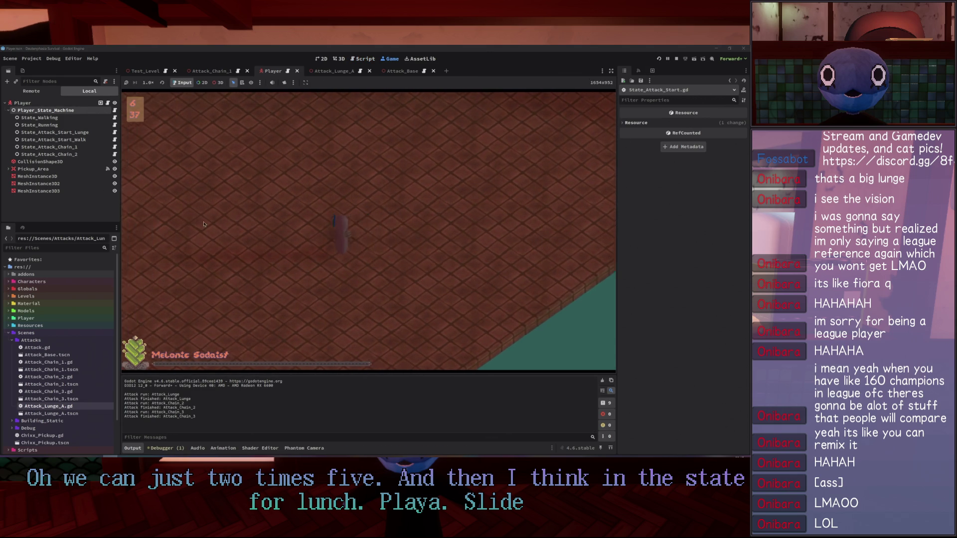
left_click(219, 210)
left_click(209, 219)
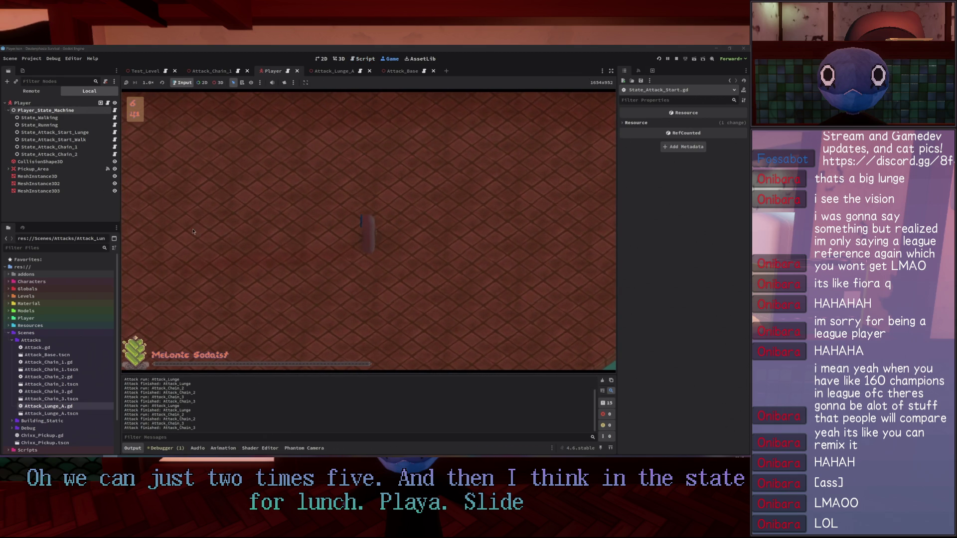
left_click(253, 153)
left_click(249, 152)
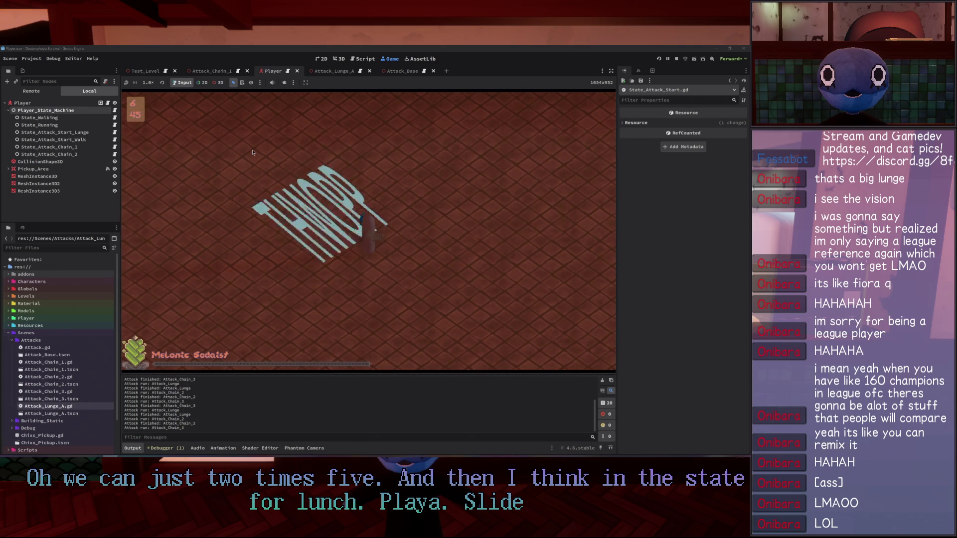
left_click(230, 152)
left_click(218, 152)
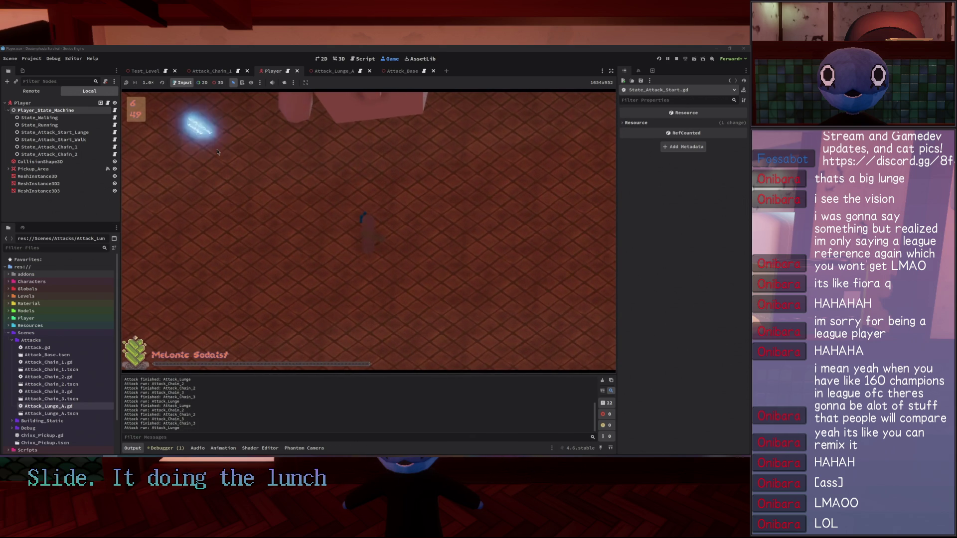
left_click(217, 153)
left_click(216, 154)
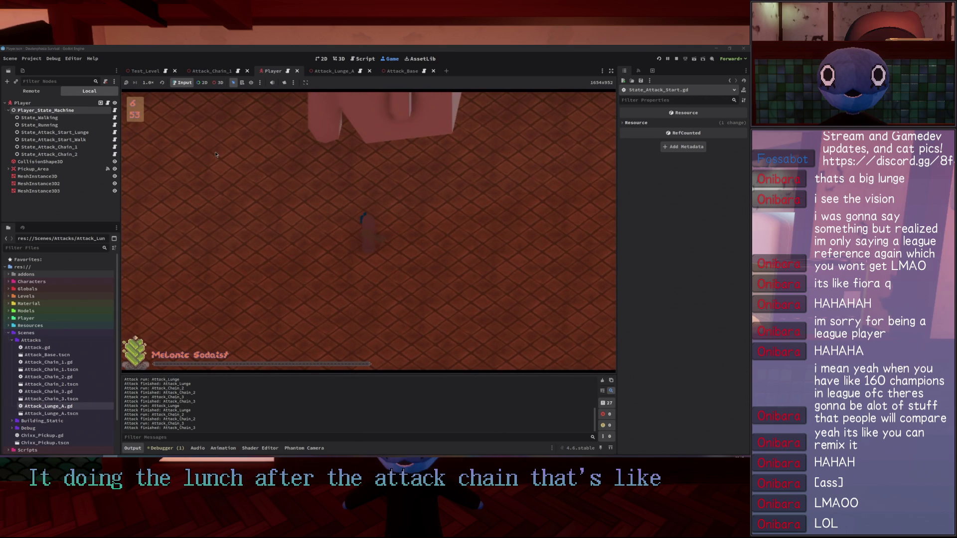
left_click(676, 57)
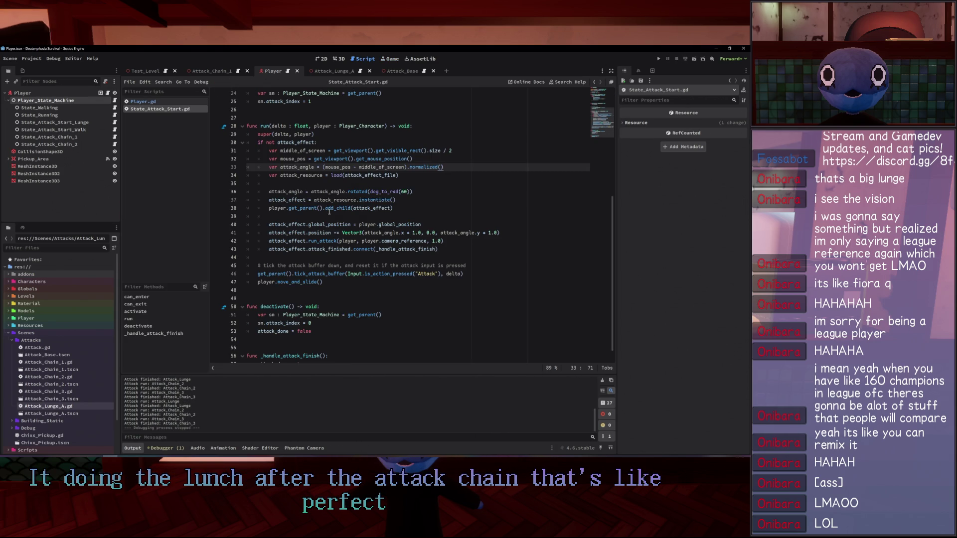
Look over the movement code in Player.gd.
scroll(329, 212, "down", 1)
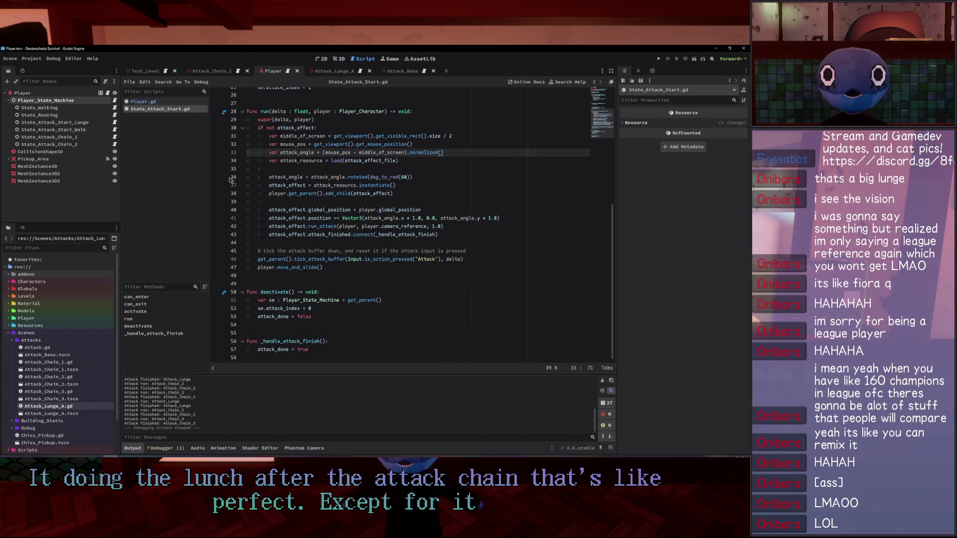
scroll(335, 192, "up", 4)
scroll(335, 192, "down", 4)
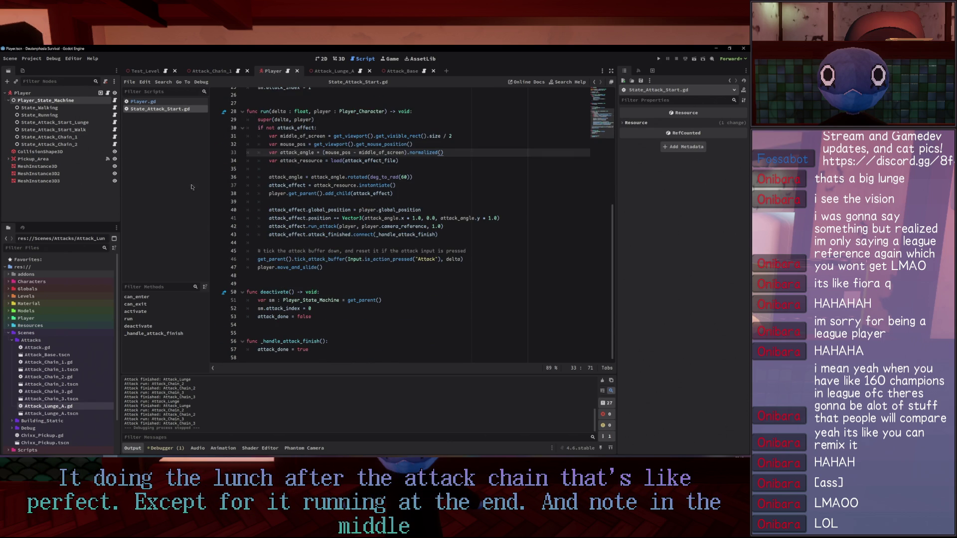
left_click(143, 102)
scroll(376, 218, "down", 2)
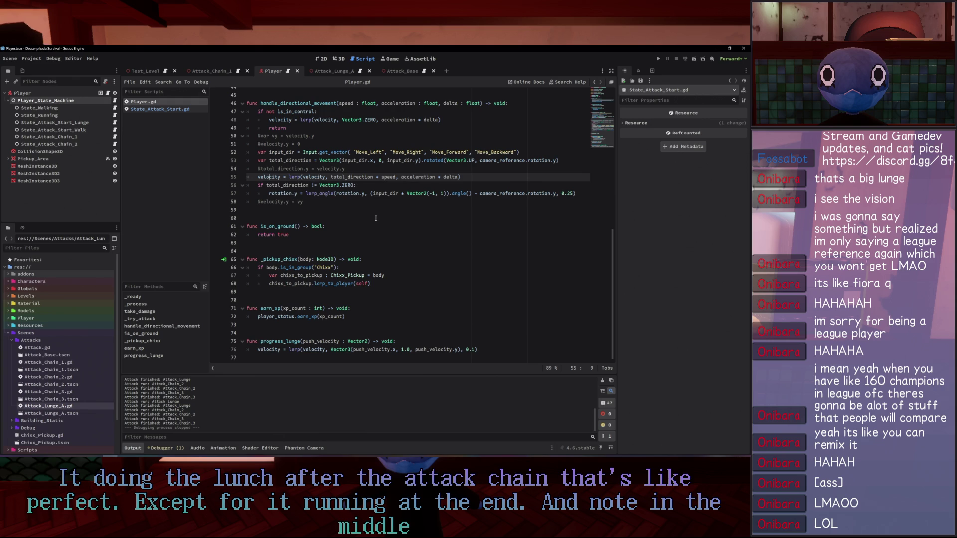
scroll(375, 218, "up", 3)
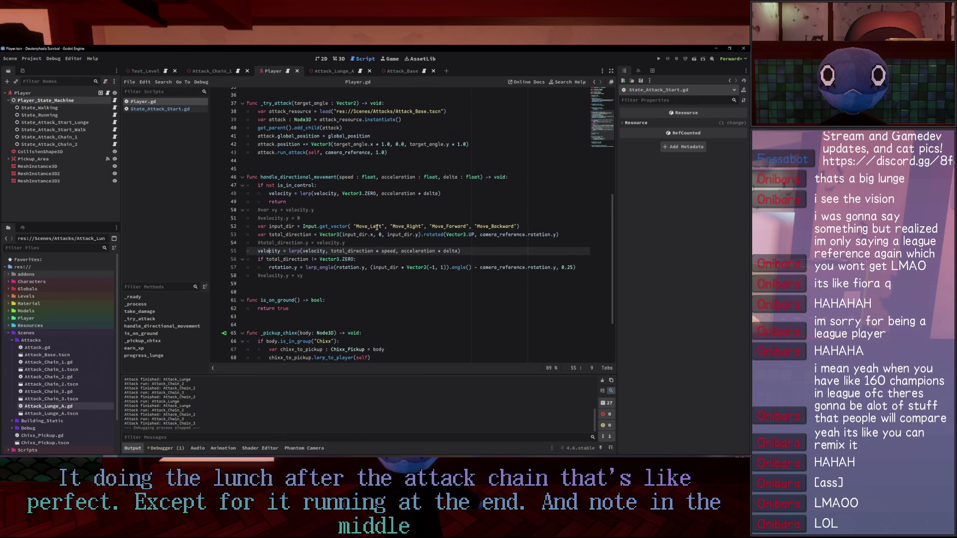
scroll(374, 274, "down", 3)
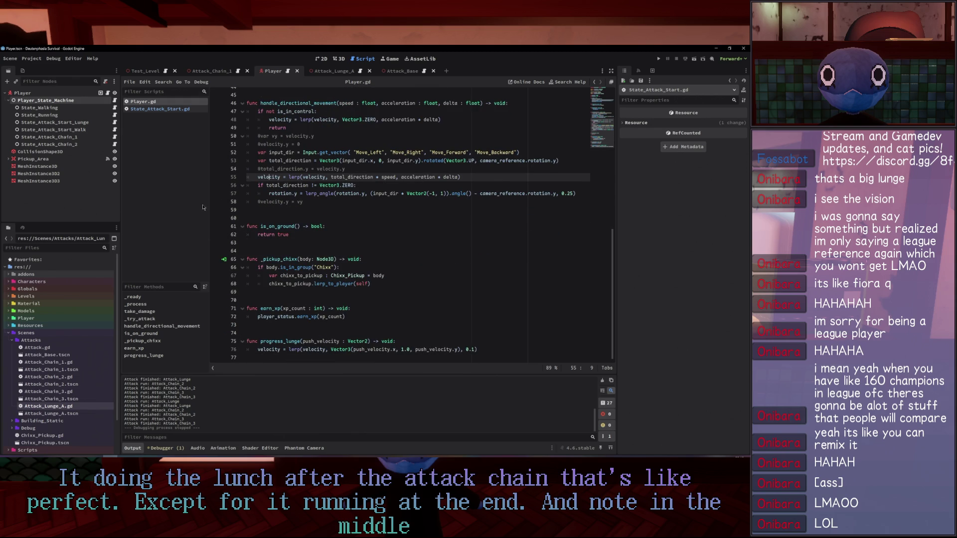
Check State_Attack_Start.gd, then switch to the Attack_Lunge_A scene and open its script.
left_click(112, 122)
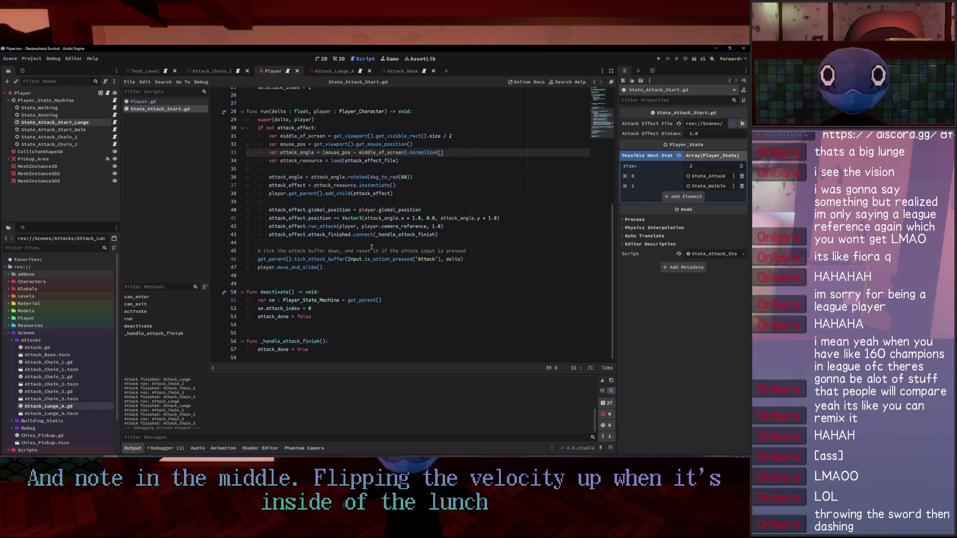
scroll(337, 261, "up", 4)
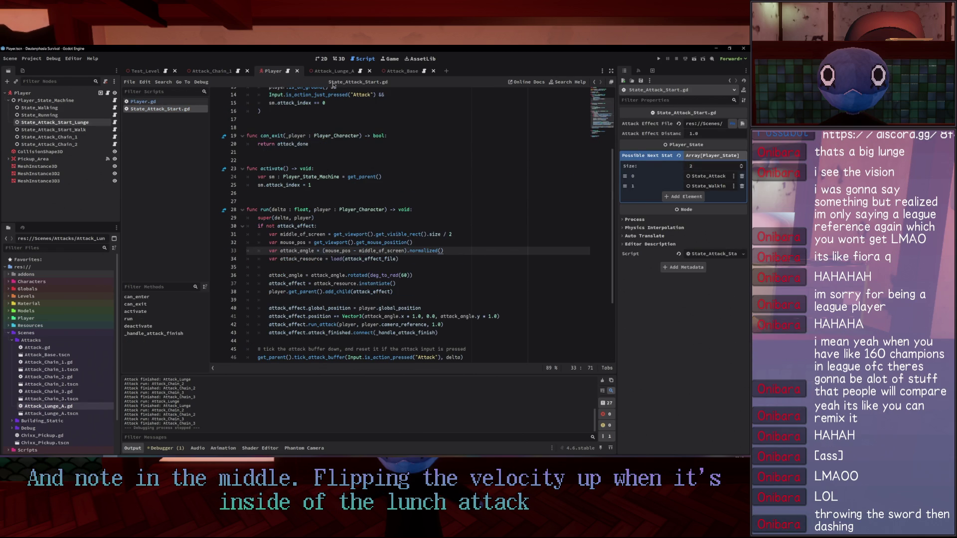
left_click(337, 73)
left_click(107, 93)
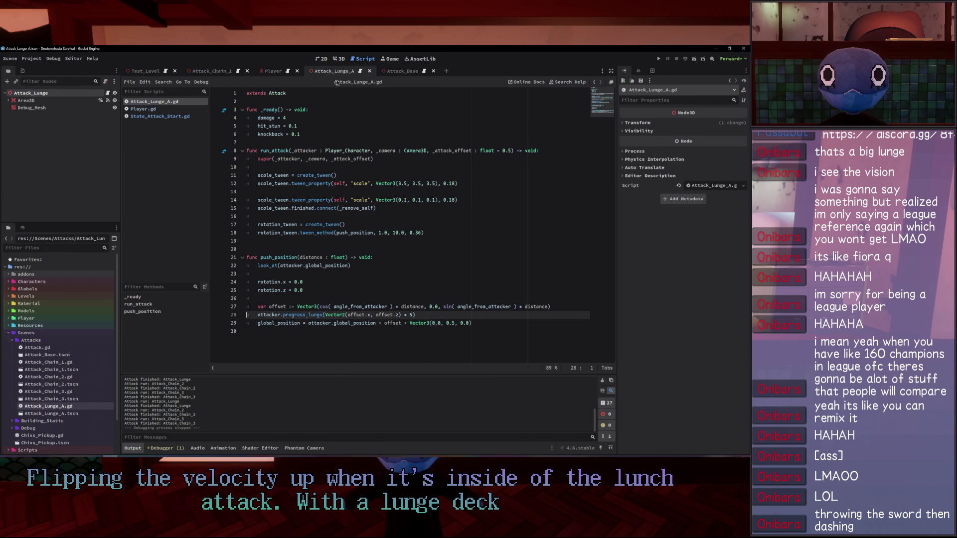
left_click(351, 315)
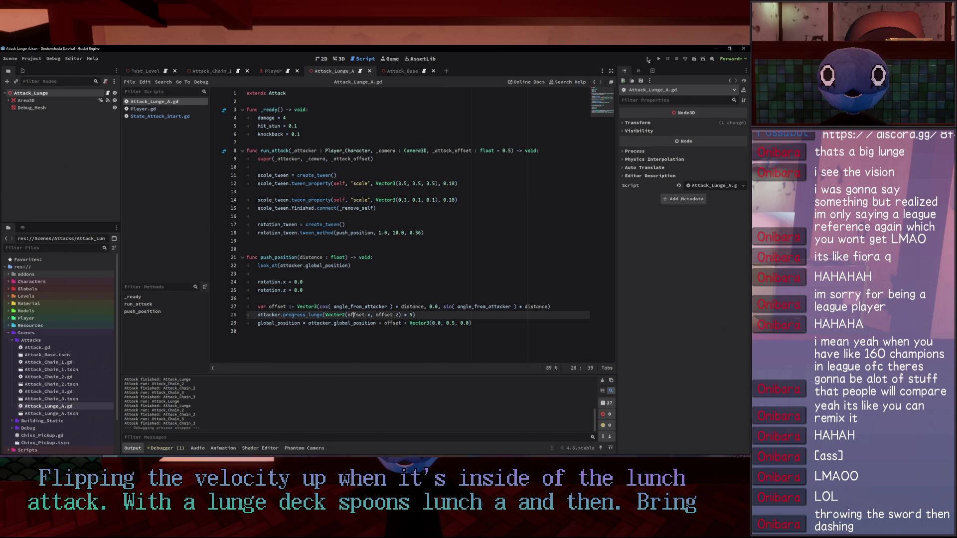
key("F5")
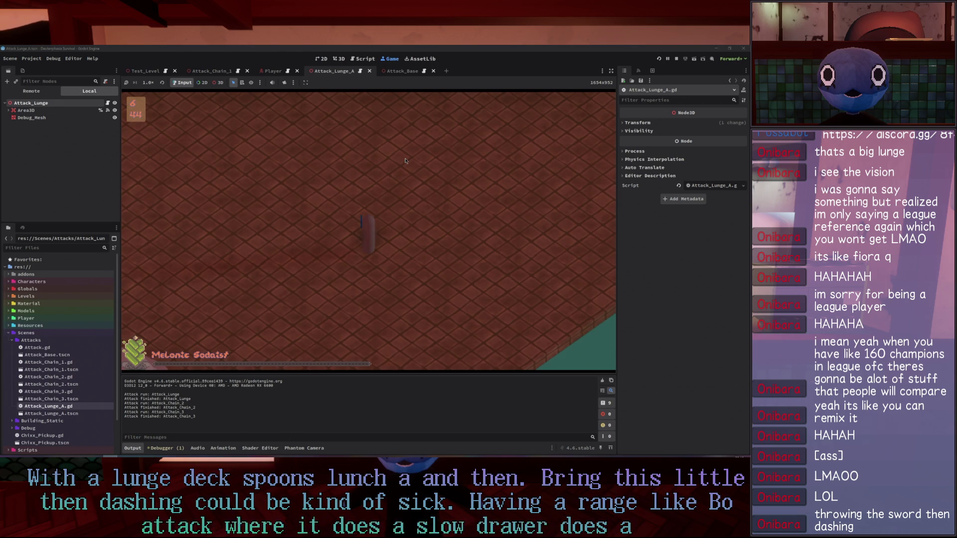
left_click(677, 59)
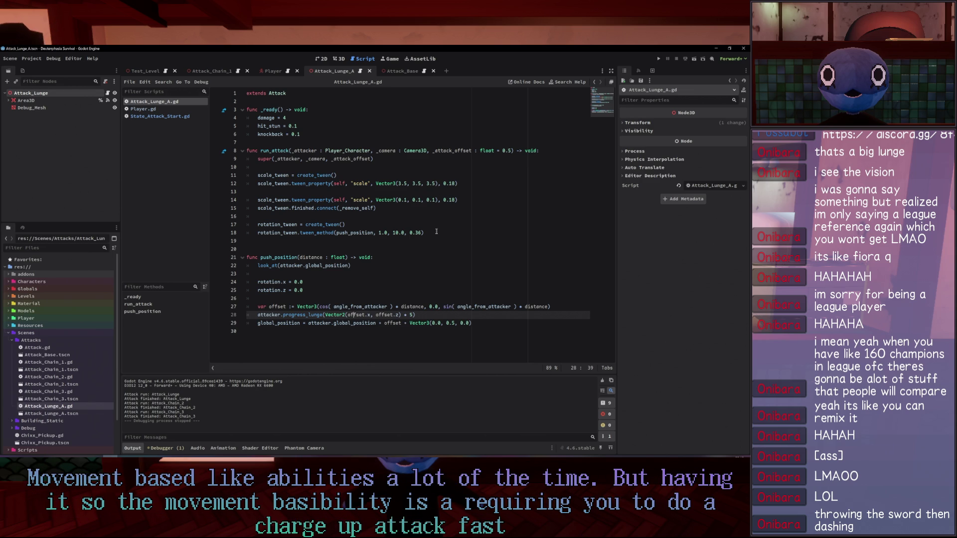
Review the scale tween, rotation.x, global_position and progress_lunge lines, then switch to the 3D workspace.
left_click_drag(427, 206, 426, 202)
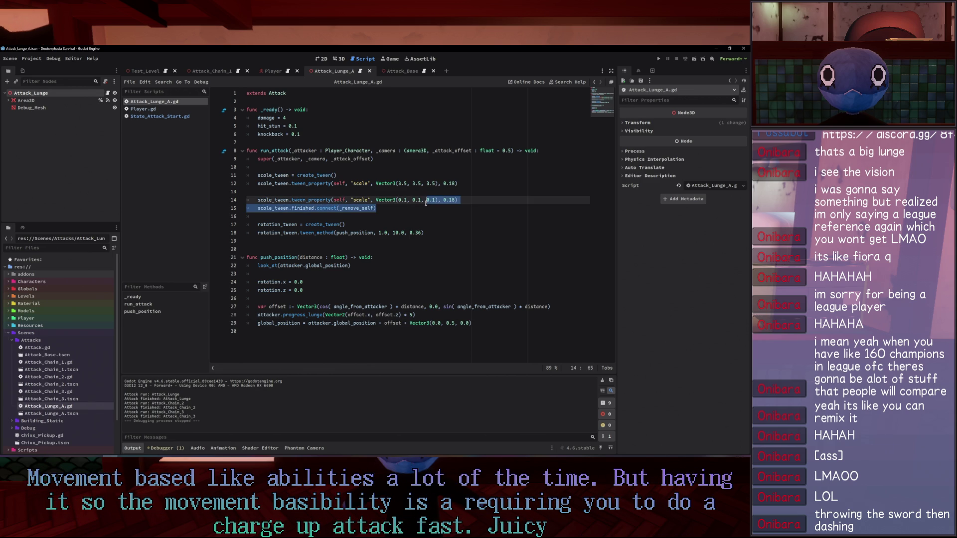
left_click(370, 303)
key("Up")
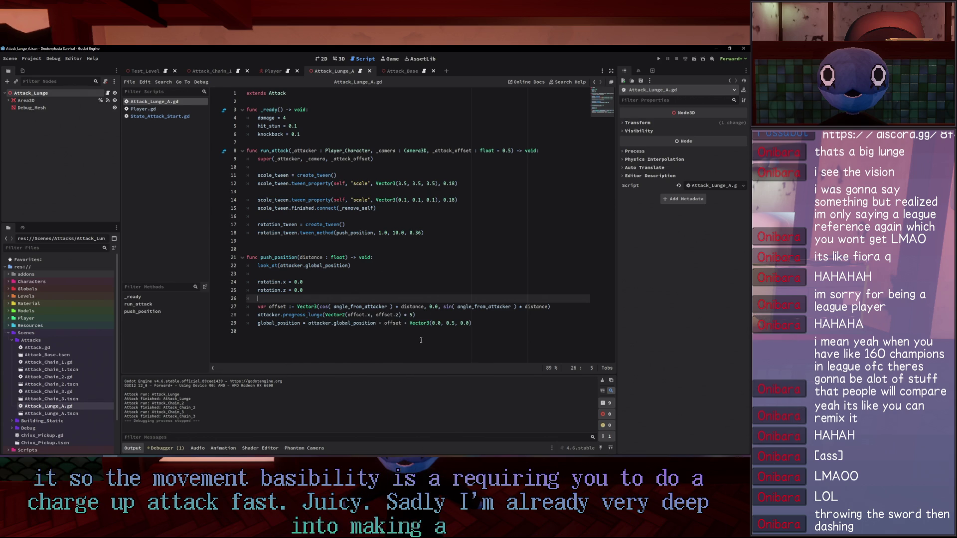
left_click(449, 283)
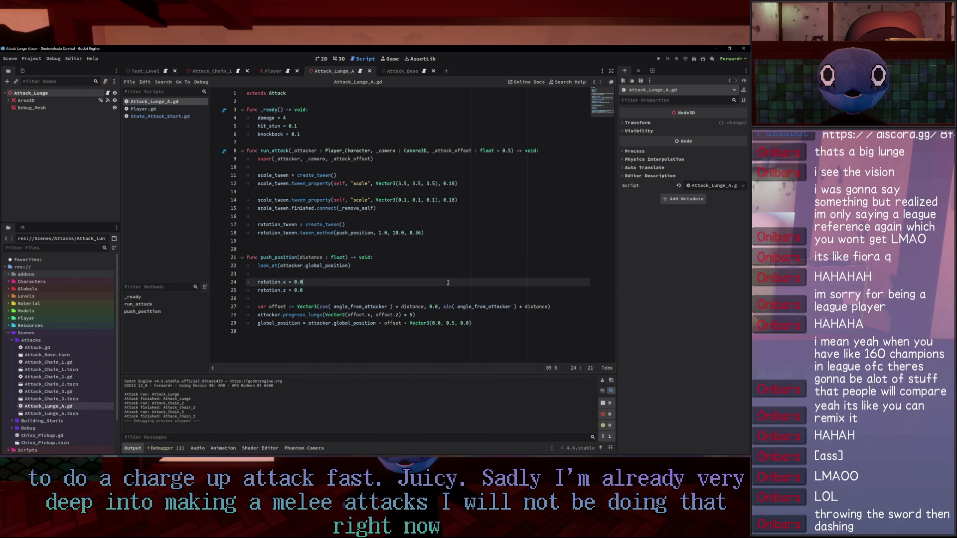
left_click(454, 322)
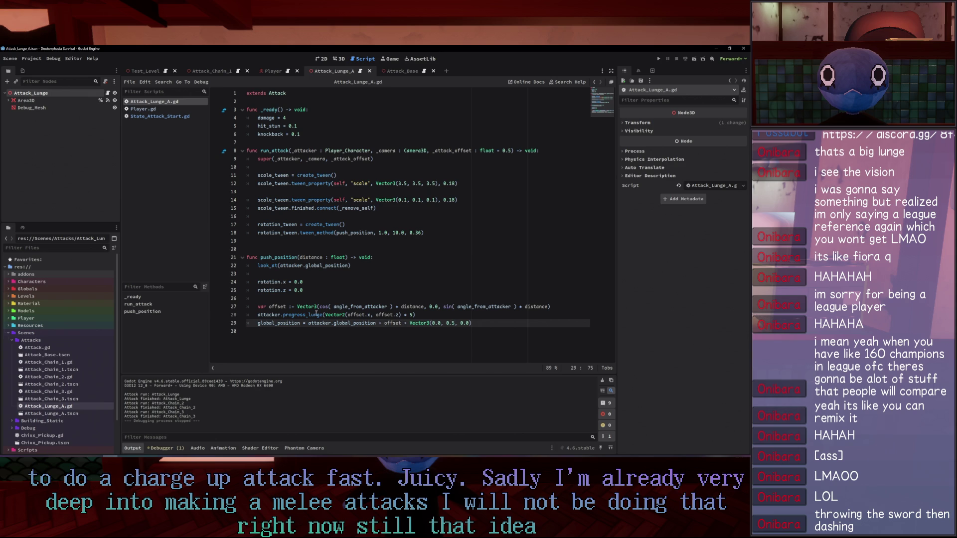
left_click(275, 308)
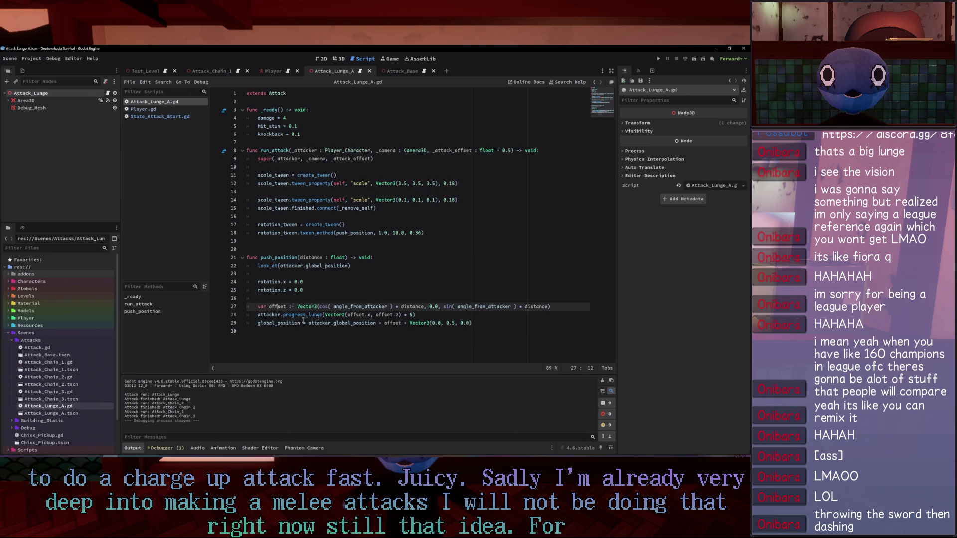
left_click(451, 315)
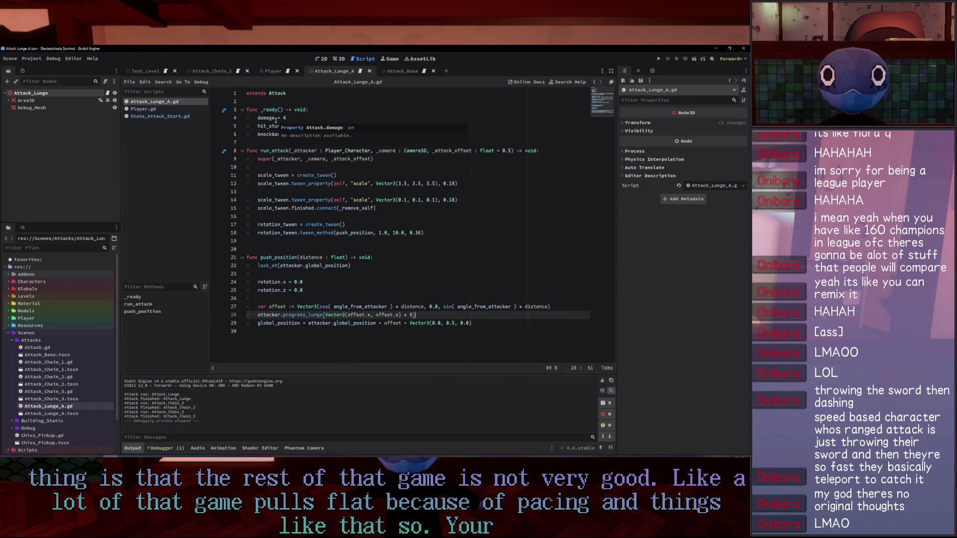
left_click(340, 58)
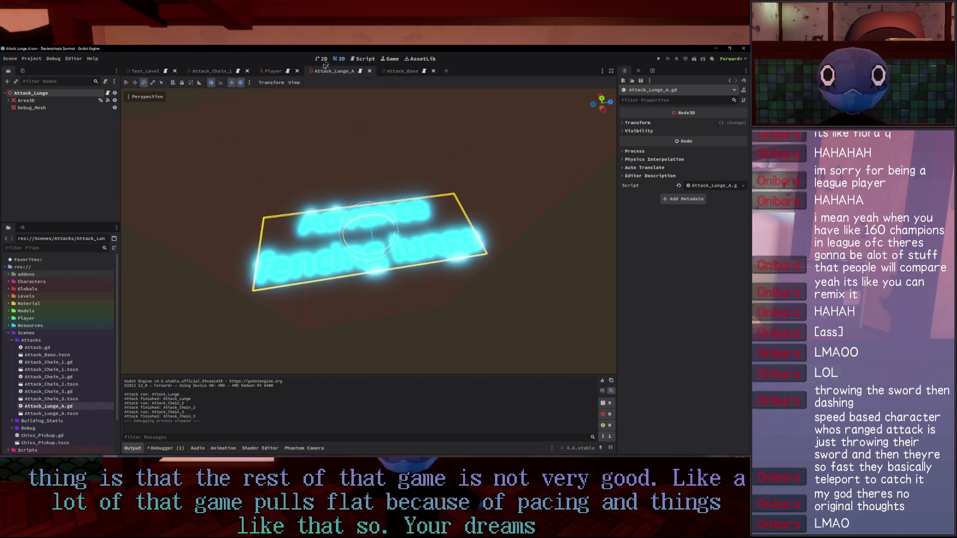
Move the music player windows aside, bring Godot forward, and enlarge the Scene dock.
scroll(404, 182, "up", 3)
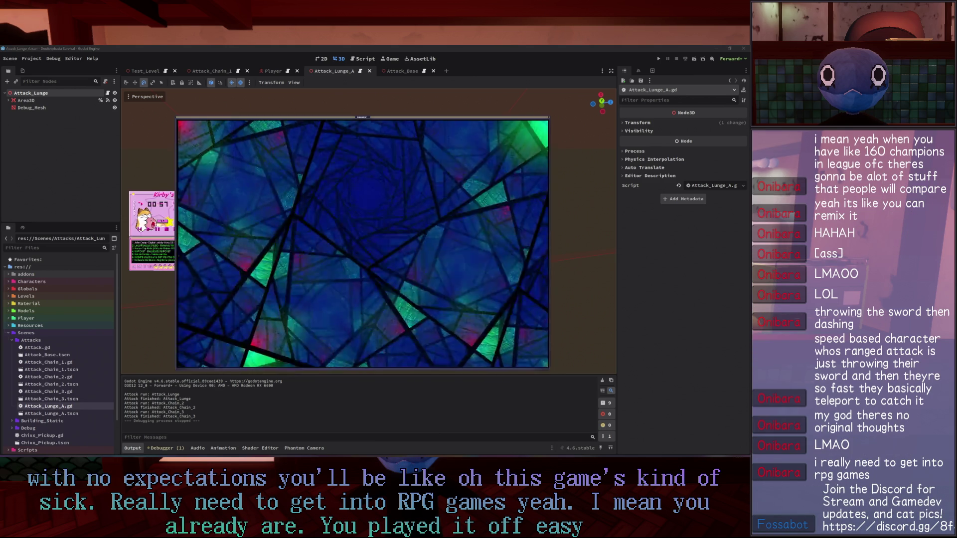
mouse_move(498, 121)
left_mouse_down()
mouse_move(621, 234)
mouse_move(500, 439)
mouse_move(500, 430)
mouse_move(498, 479)
left_mouse_up()
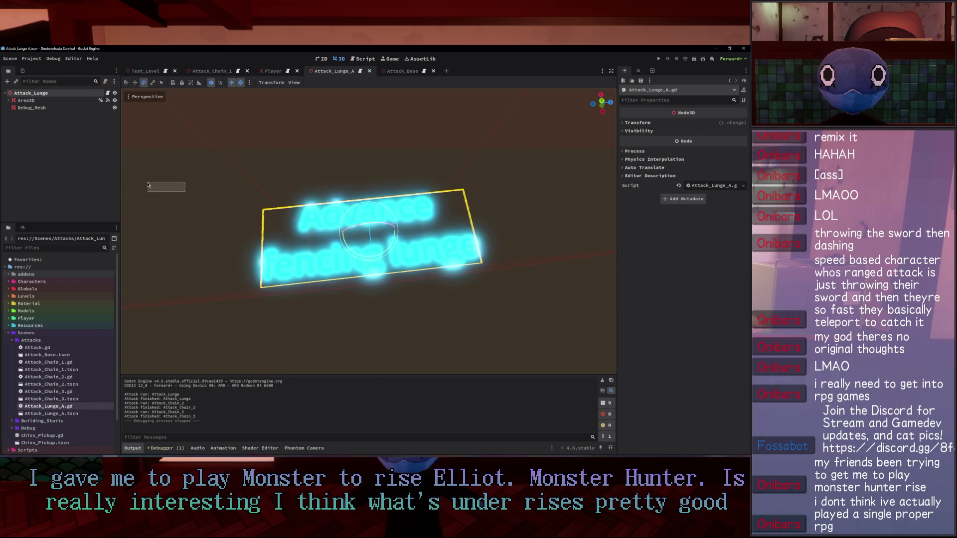
mouse_move(191, 197)
left_mouse_down()
mouse_move(151, 188)
mouse_move(155, 79)
left_mouse_up()
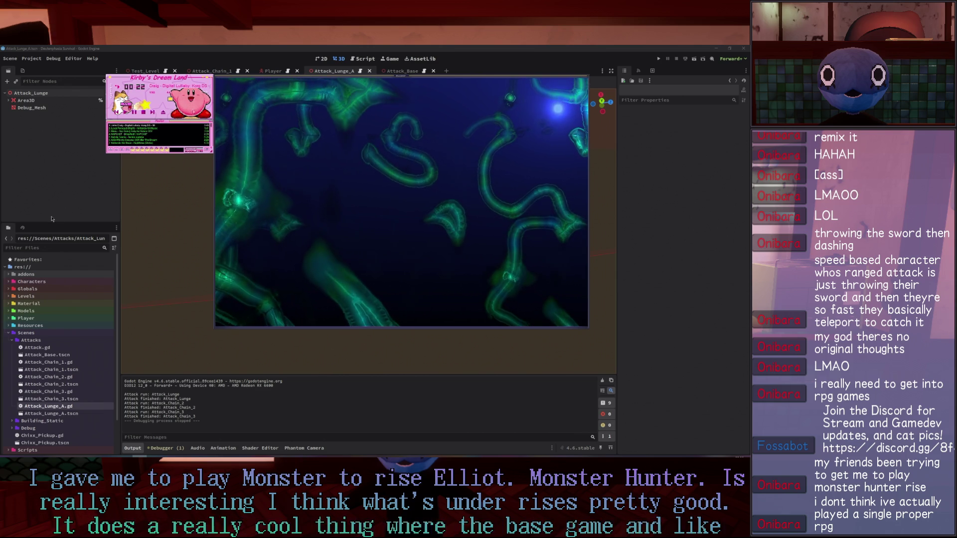
left_click(105, 204)
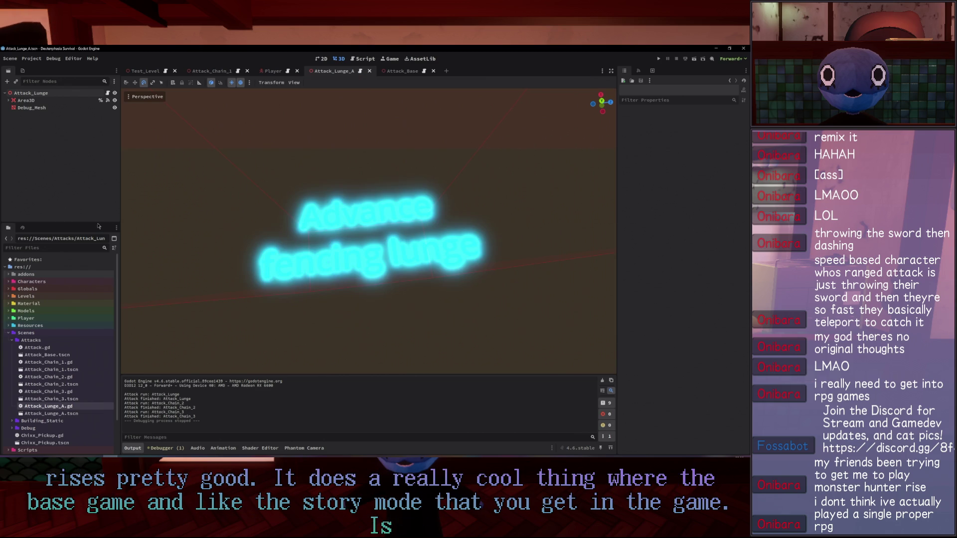
left_click_drag(96, 223, 92, 284)
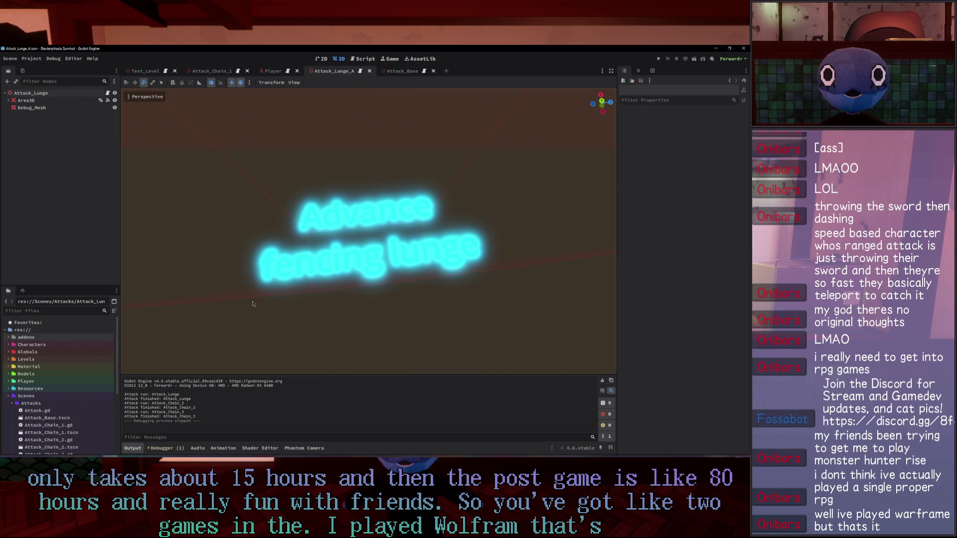
Orbit the 3D viewport and select Debug_Mesh to show its MeshInstance3D properties.
scroll(253, 303, "up", 5)
mouse_move(253, 303)
left_mouse_down()
mouse_move(506, 139)
mouse_move(419, 196)
left_mouse_up()
left_click(382, 235)
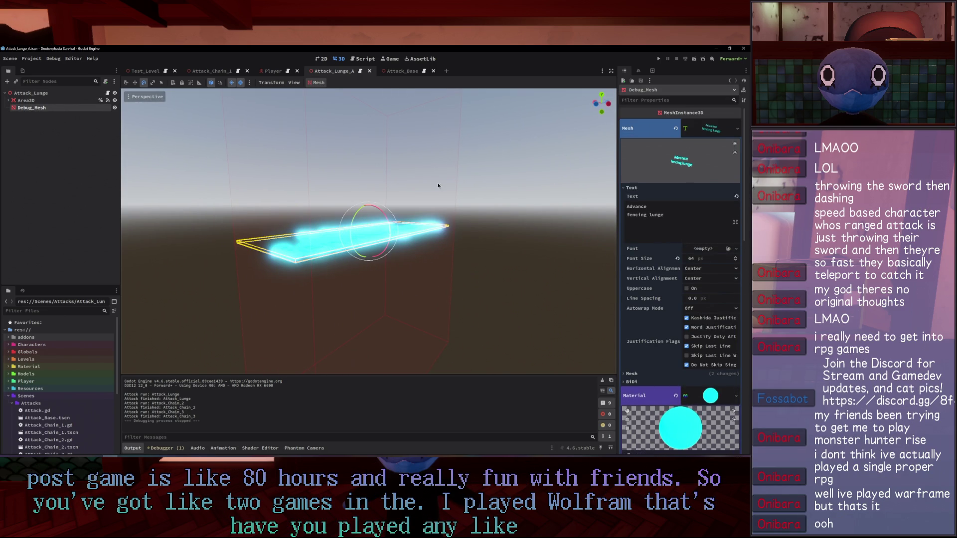
left_click_drag(483, 171, 431, 254)
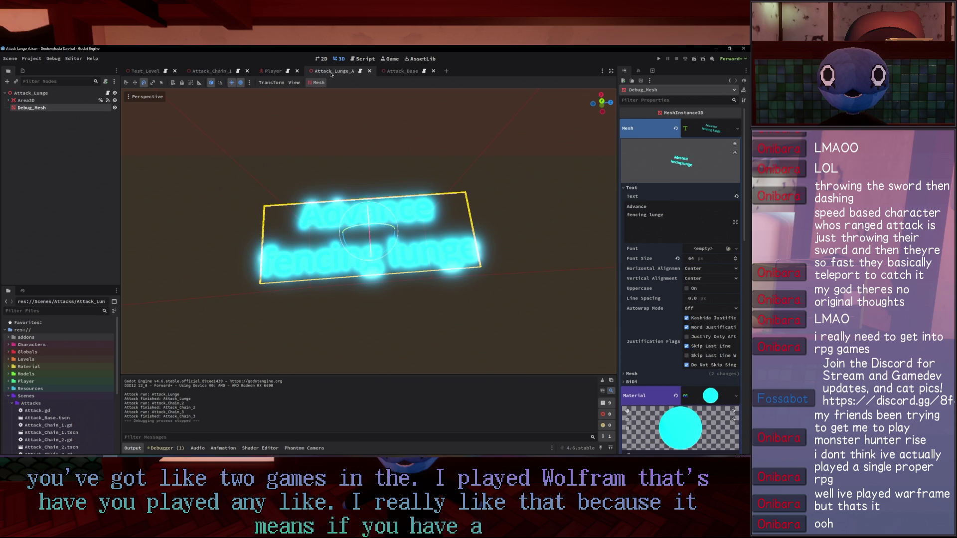
Close the Attack_Lunge_A, Attack_Base, Player and Attack_Chain_1 scene tabs, then run Test_Level.
middle_click(331, 72)
middle_click(332, 71)
middle_click(273, 71)
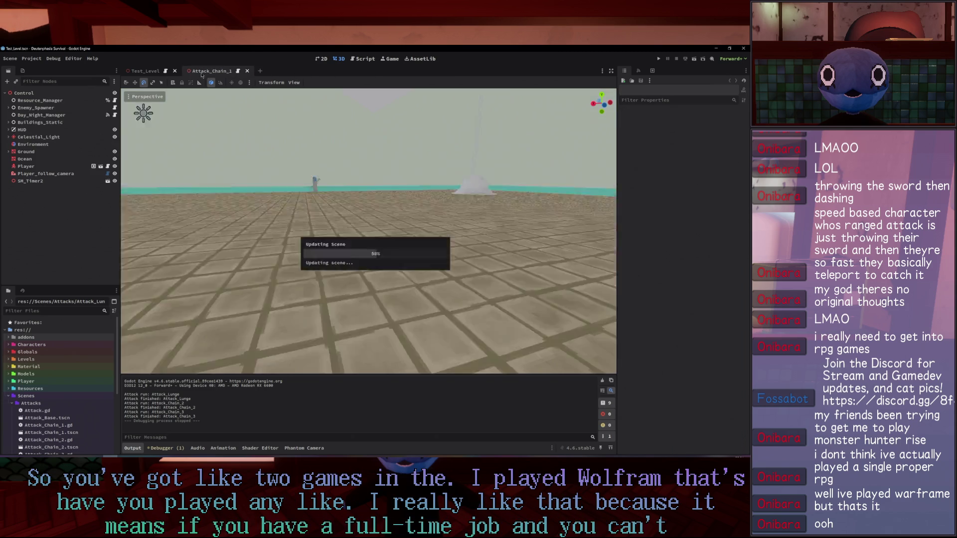
middle_click(201, 71)
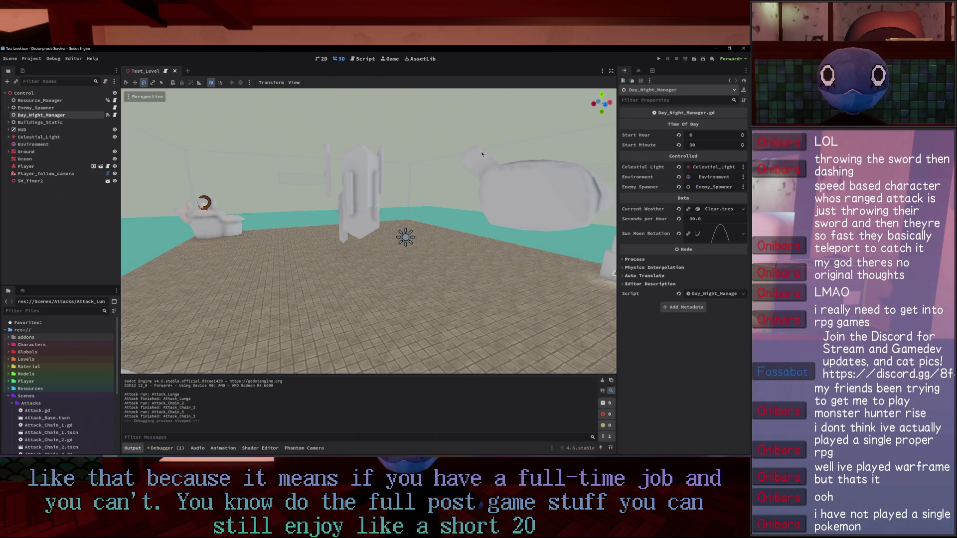
left_click(658, 59)
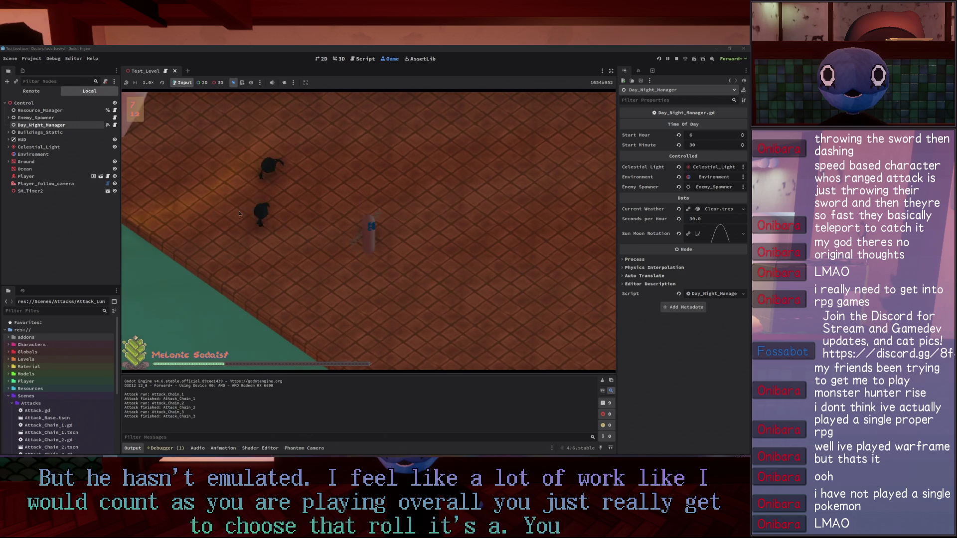
Chain attacks and lunge repeatedly at the enemy swarm in the Game view.
left_click(261, 259)
left_click(261, 259)
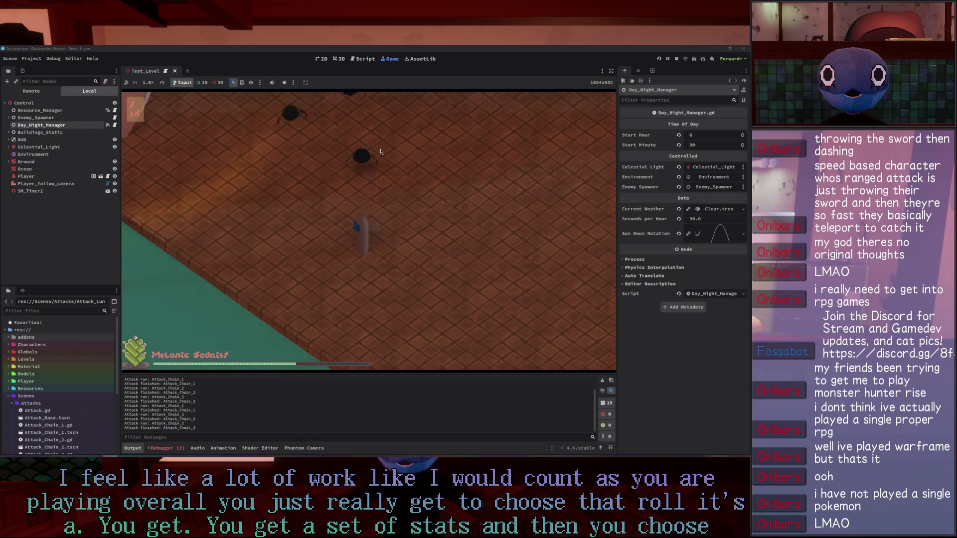
left_click(459, 161)
left_click(459, 160)
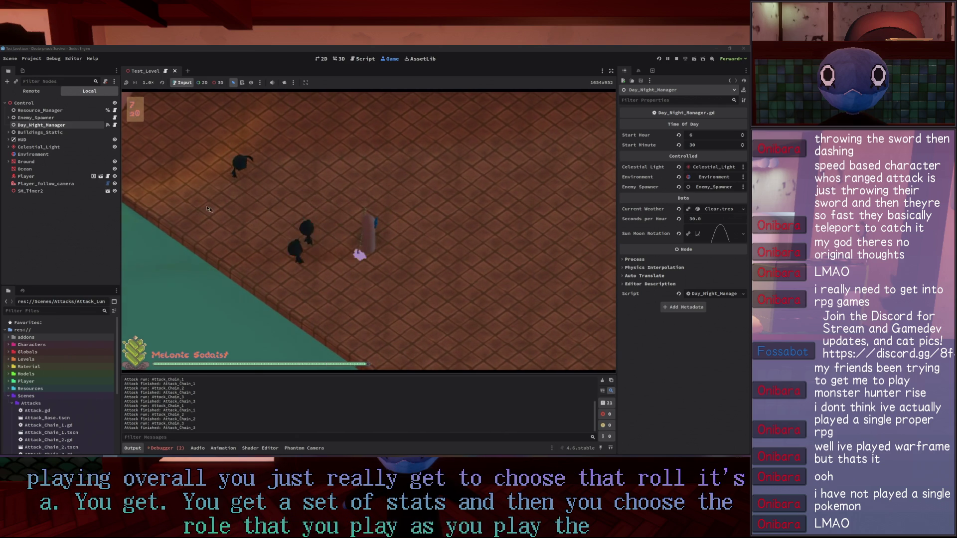
left_click(355, 111)
left_click(352, 113)
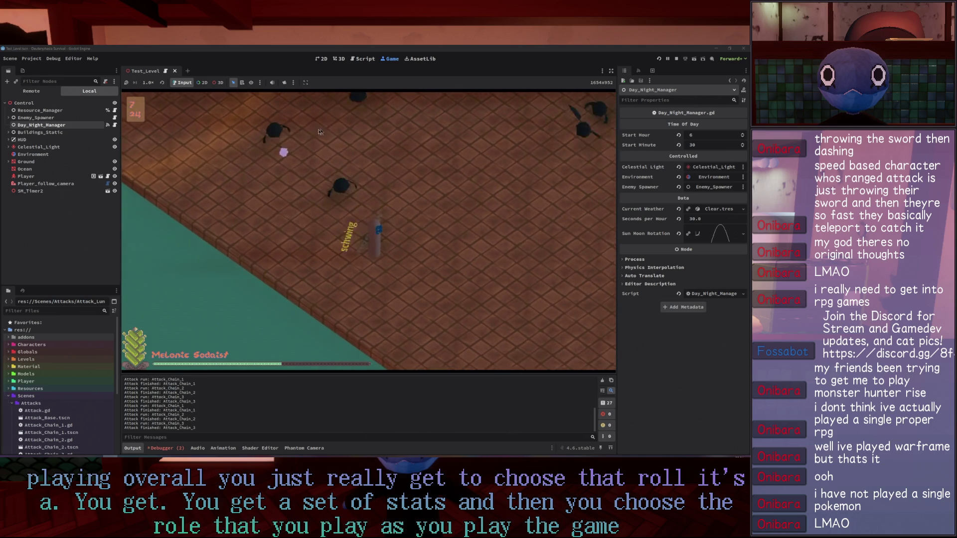
left_click(296, 136)
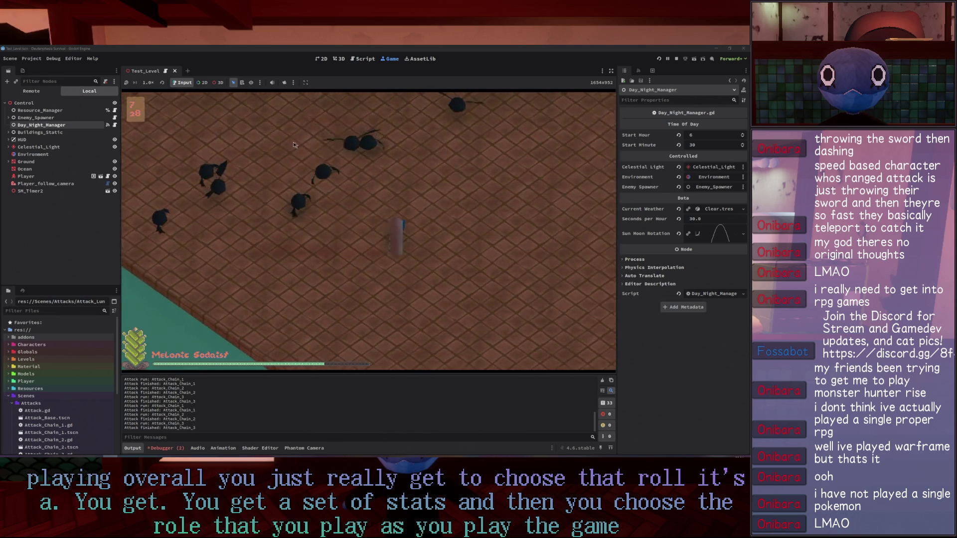
left_click(273, 145)
left_click(272, 153)
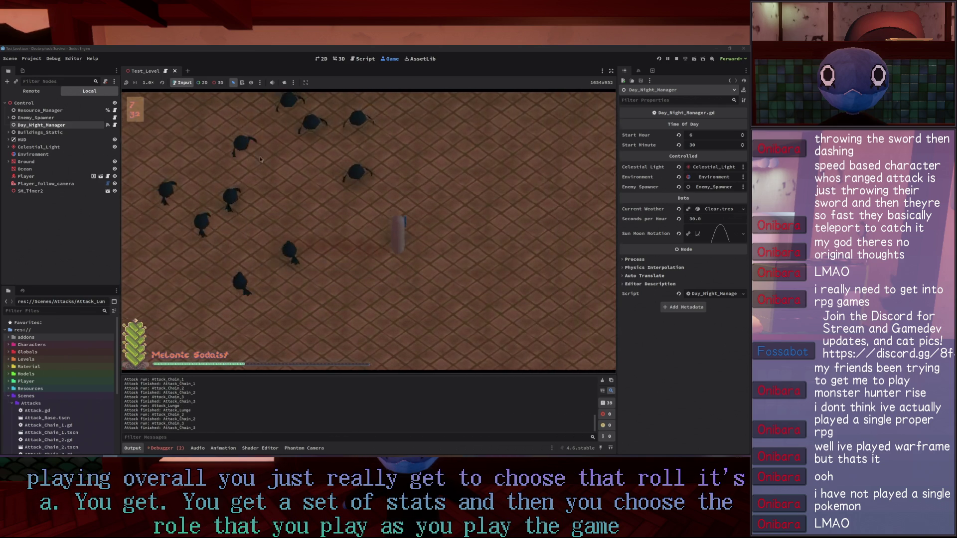
Keep lunging toward the building, then stop the game and return to Attack_Lunge_A.gd.
left_click(349, 221)
left_click(349, 221)
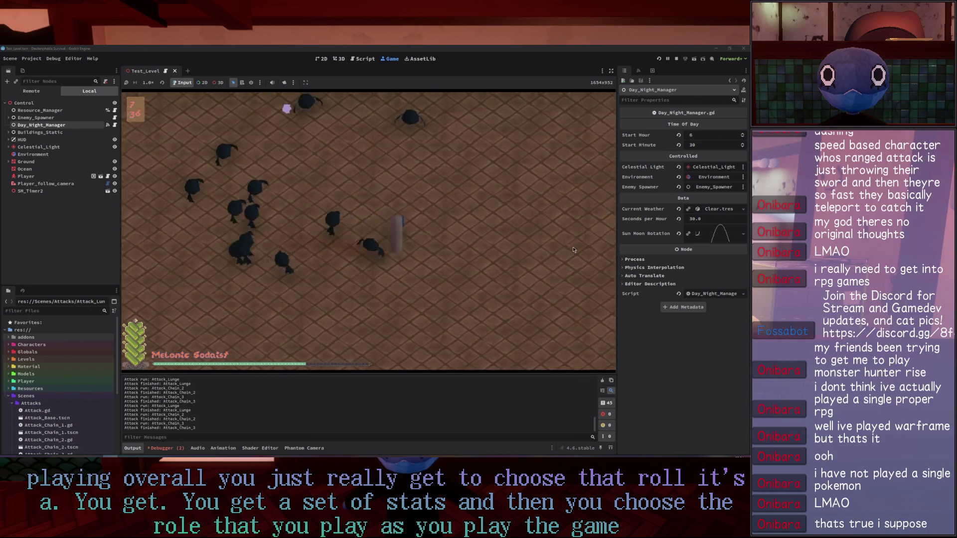
left_click(350, 232)
left_click(368, 209)
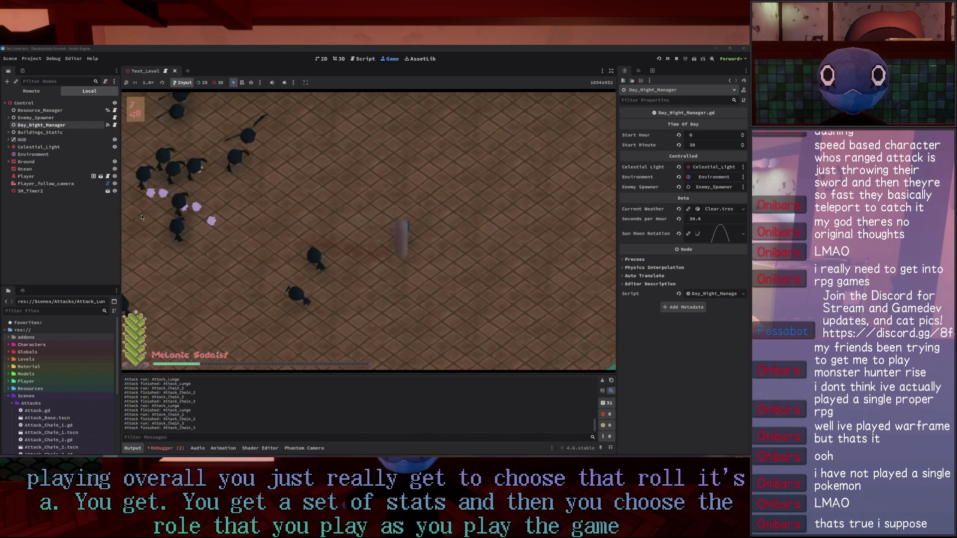
left_click(398, 170)
left_click(421, 147)
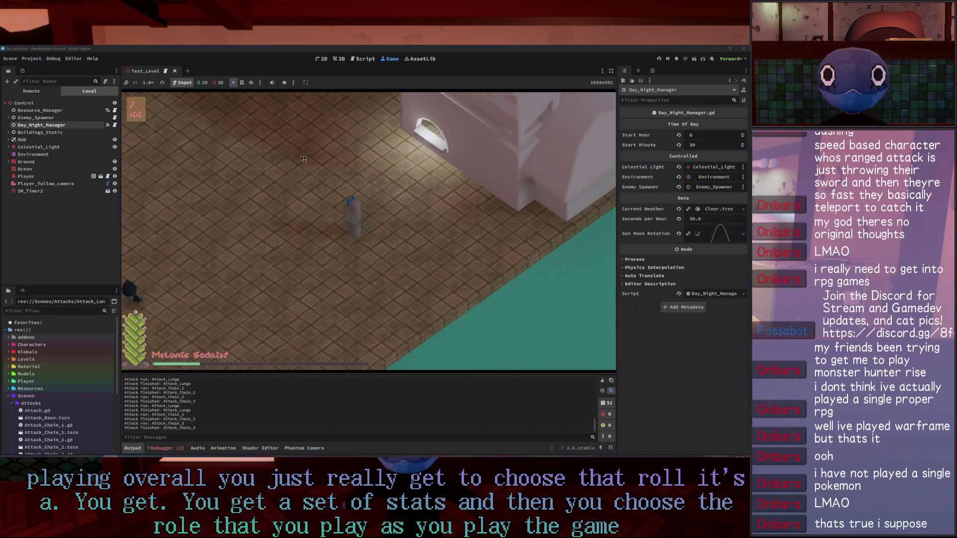
left_click(447, 167)
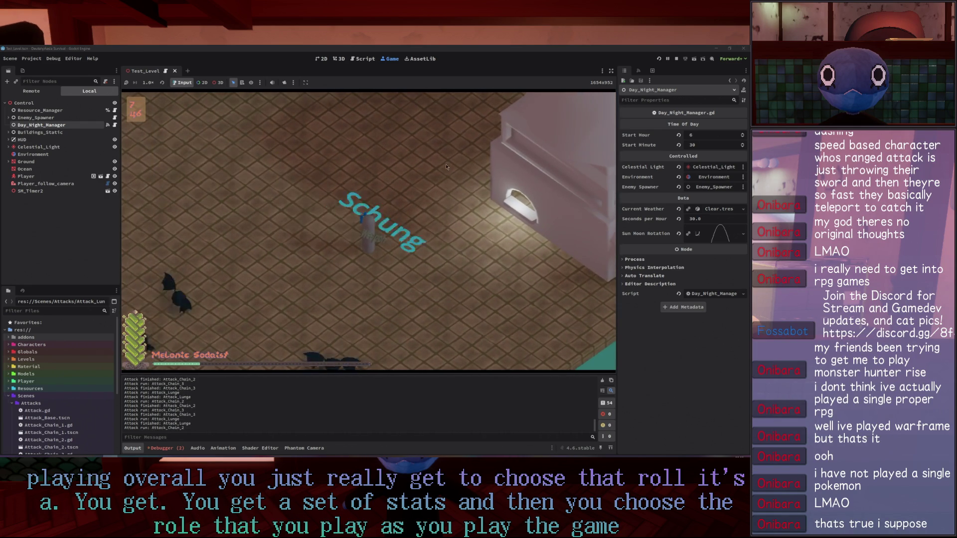
left_click(447, 167)
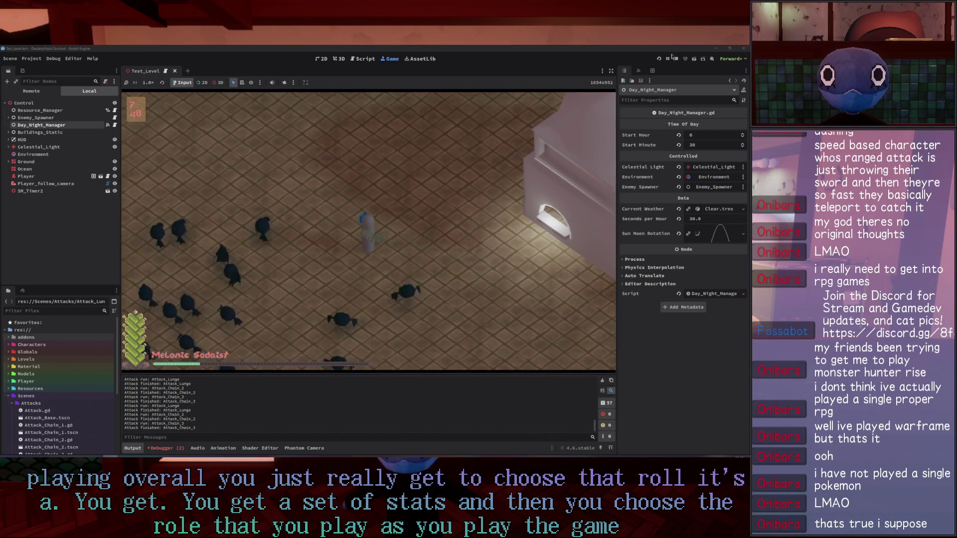
key("F8")
left_click(366, 59)
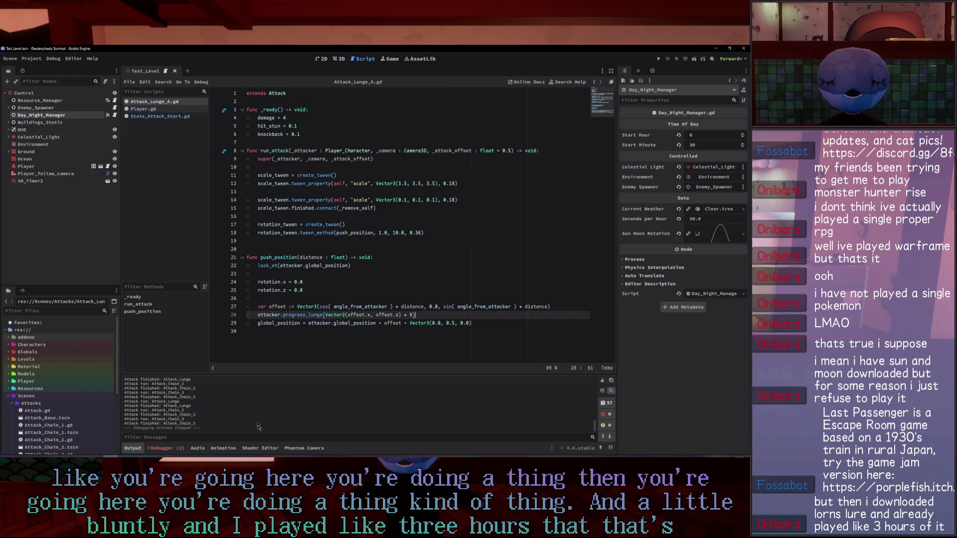
Show the debugger's Errors list with the unused moving_up warning, then switch to and maximize Steam.
left_click(259, 192)
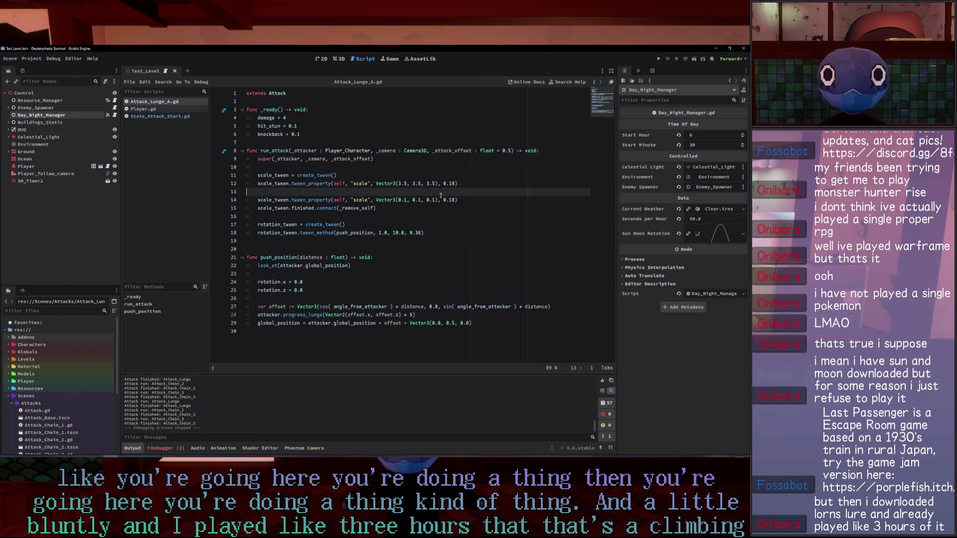
left_click(162, 449)
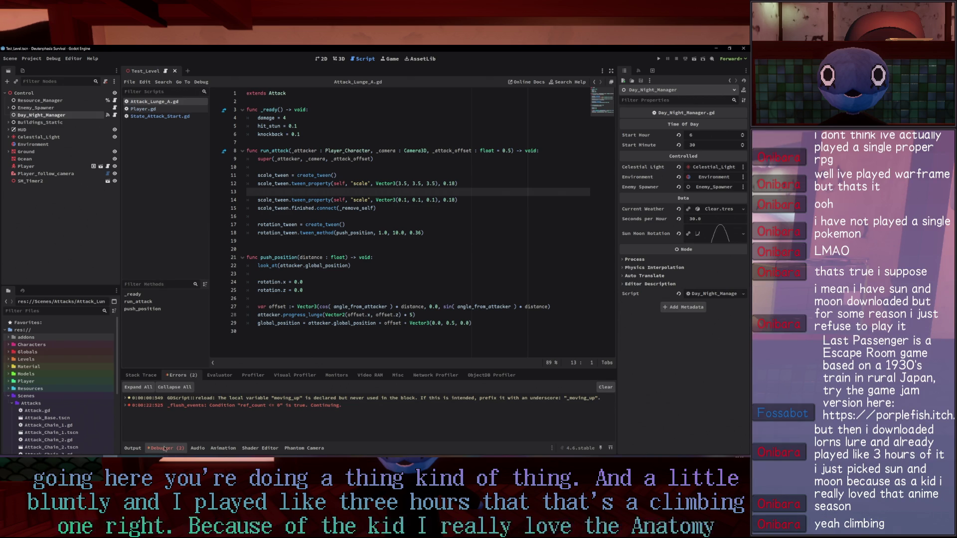
left_click(167, 451)
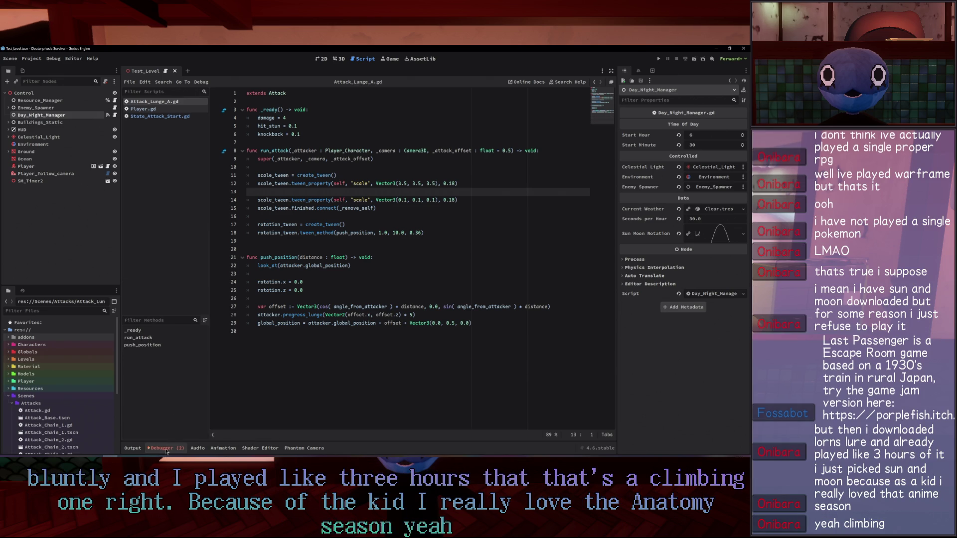
left_click(167, 451)
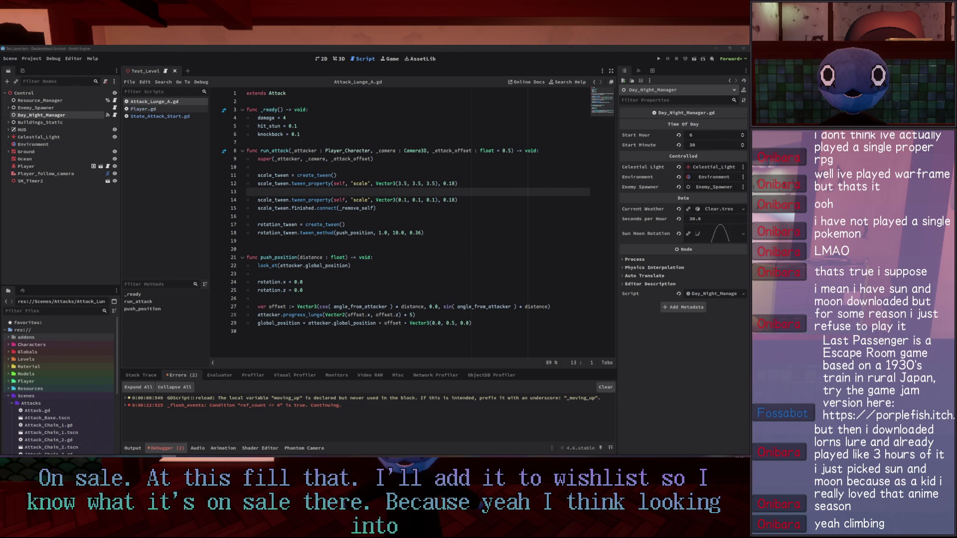
key("alt+Tab")
double_click(356, 56)
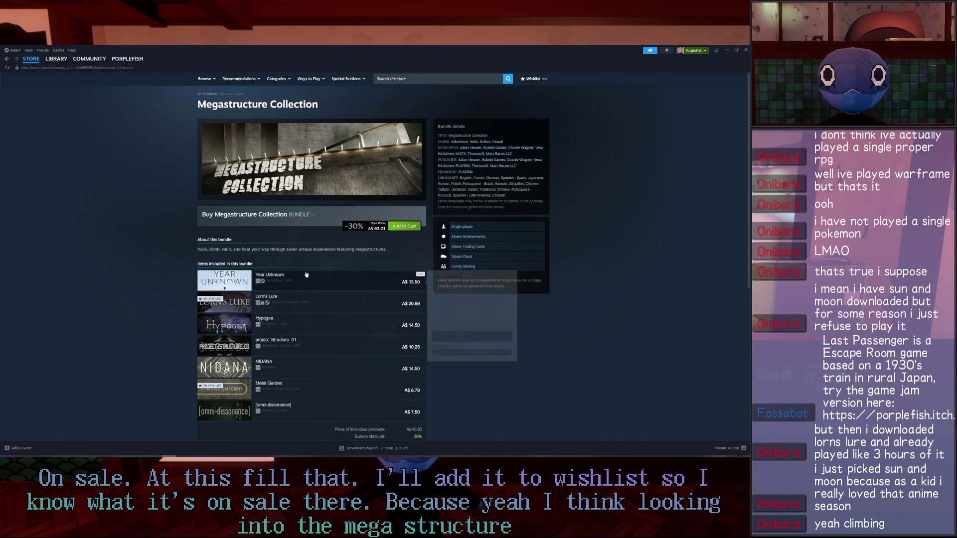
Review the Megastructure Collection's seven games and A$ 63.03 total, then return to Godot.
scroll(354, 323, "down", 1)
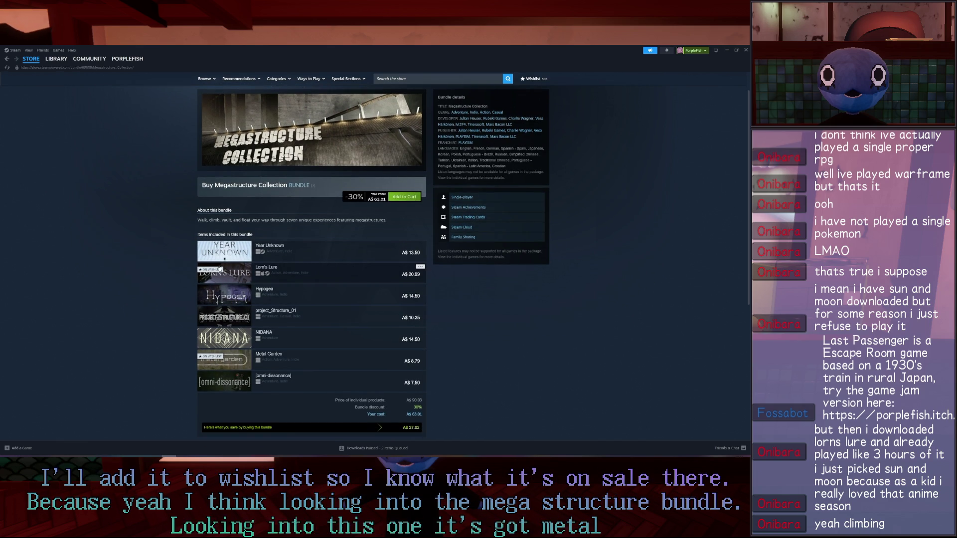
mouse_move(220, 268)
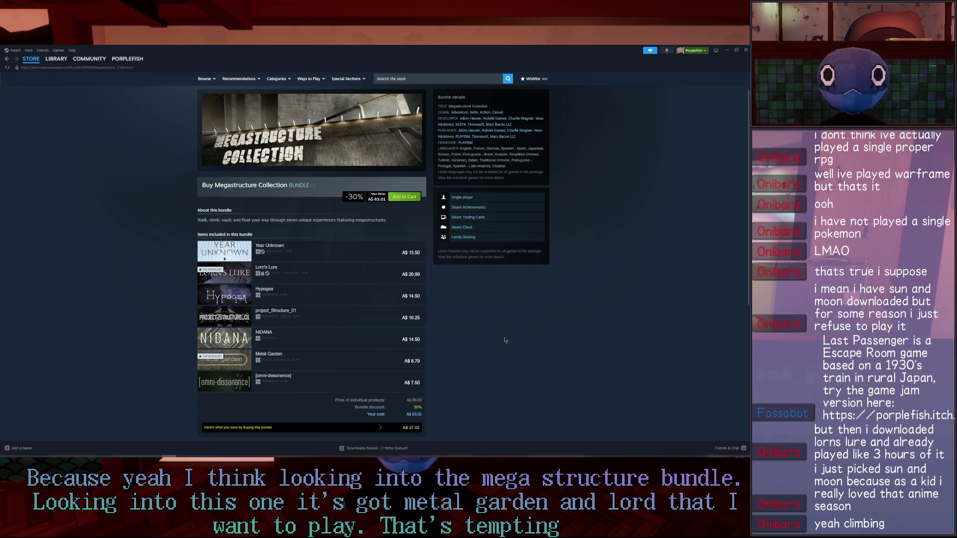
key("alt+Tab")
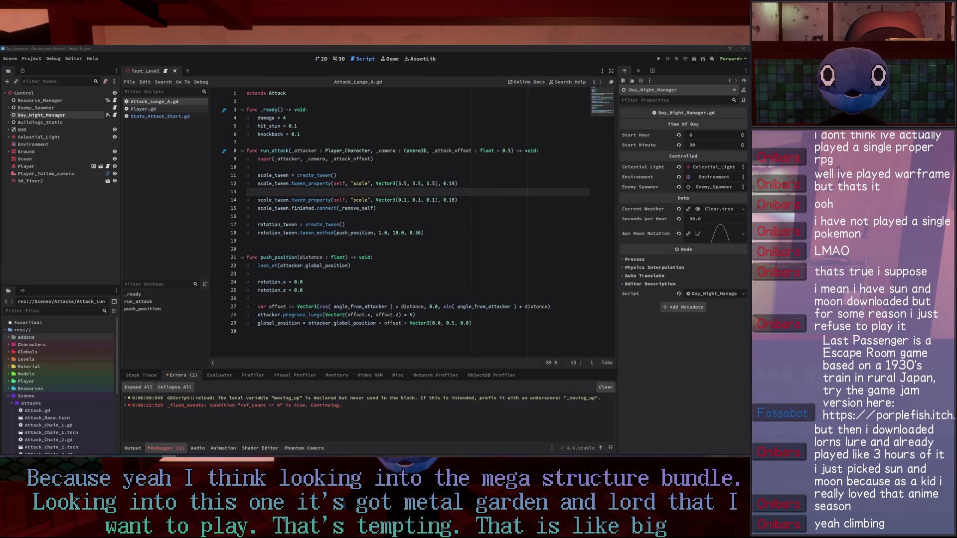
Move to lines 19 and 13 of Attack_Lunge_A.gd, then switch to the Quake Brutalist Jam III page.
left_click(468, 242)
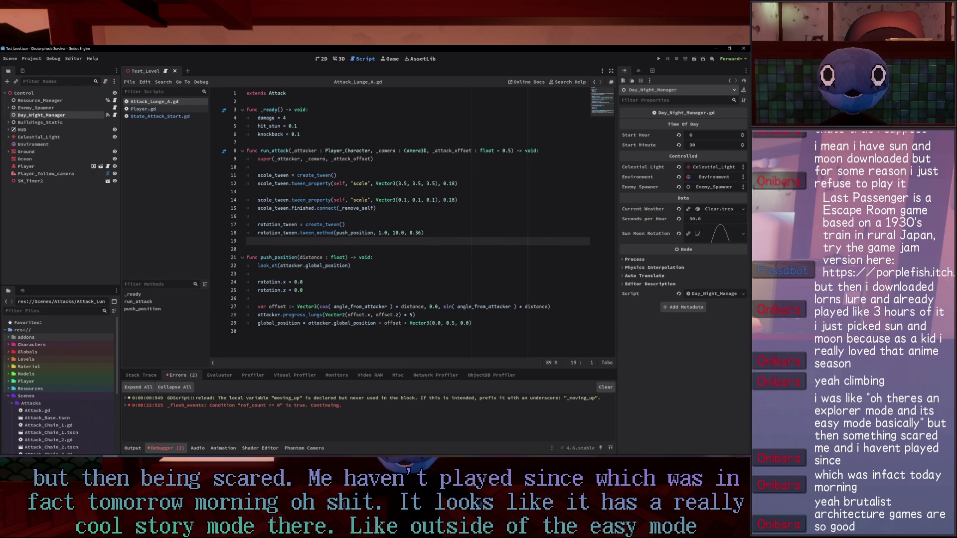
left_click(415, 193)
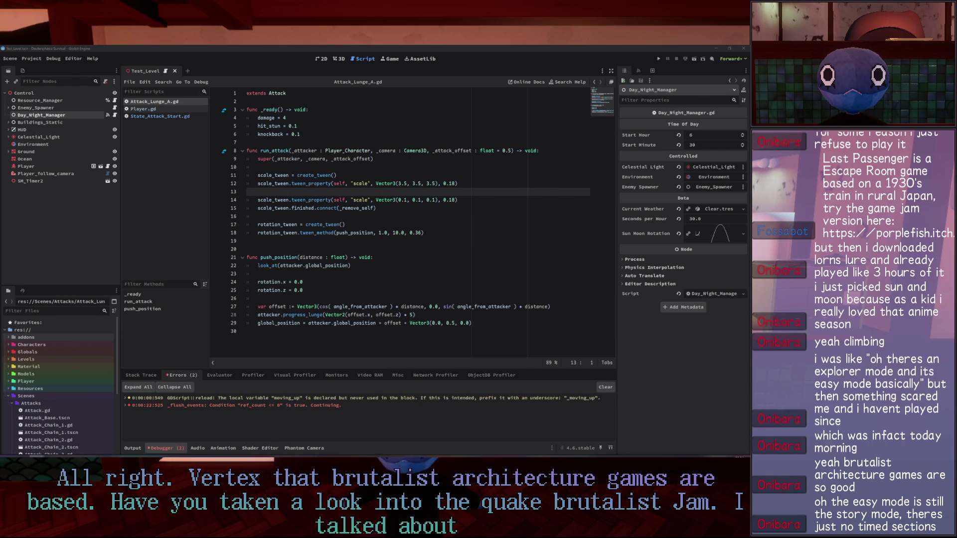
key("alt+Tab")
Play the Quake Brutalist Jam III release trailer full screen, exit it, and return to Godot.
scroll(350, 276, "down", 8)
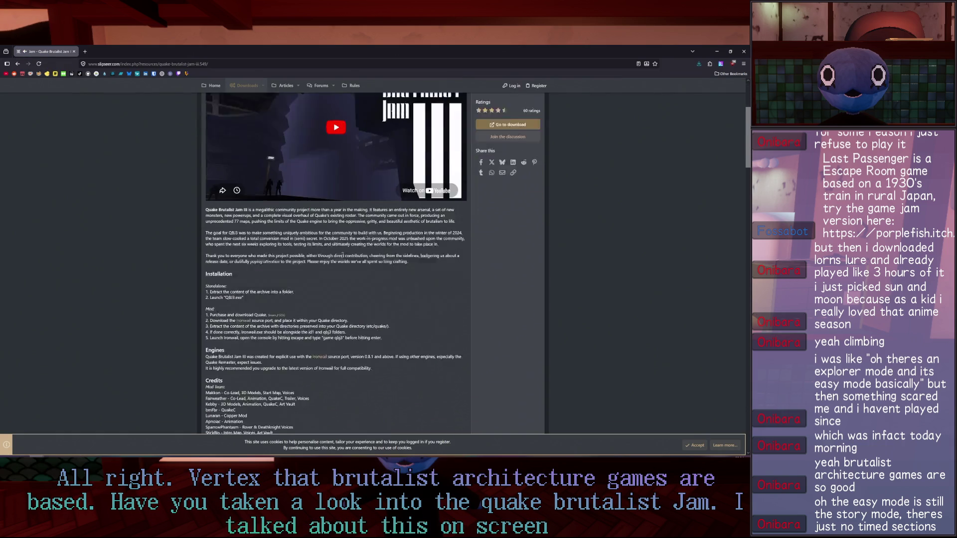
scroll(360, 277, "up", 7)
scroll(360, 278, "down", 10)
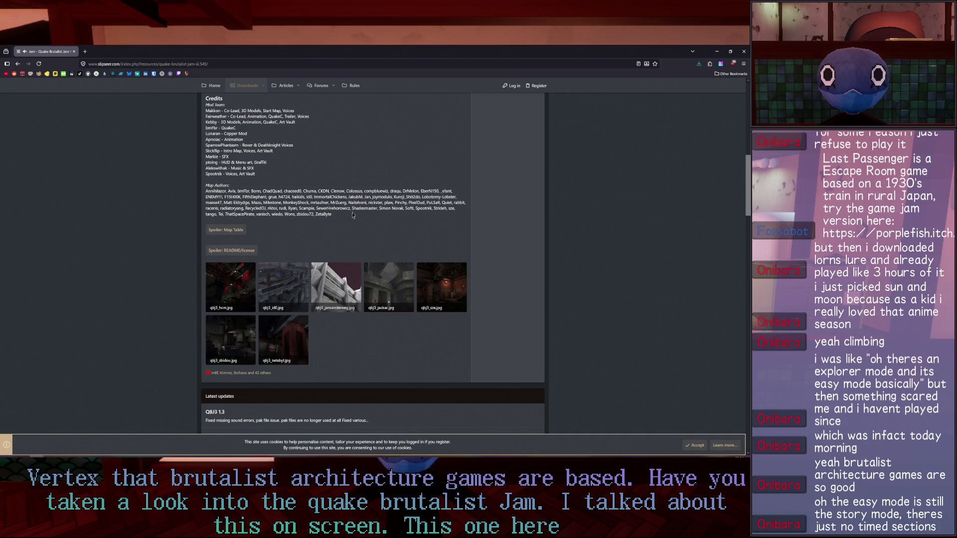
scroll(353, 208, "up", 10)
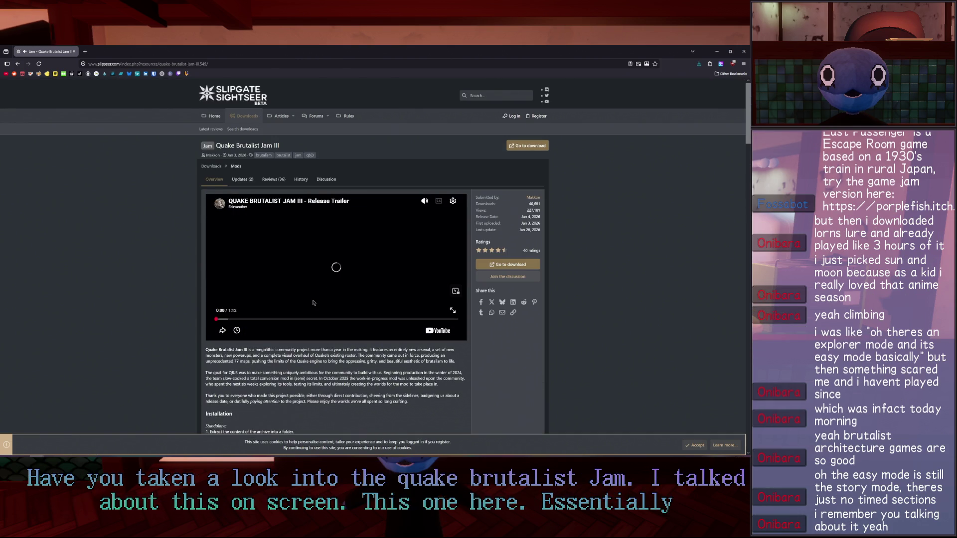
left_click(329, 263)
double_click(329, 263)
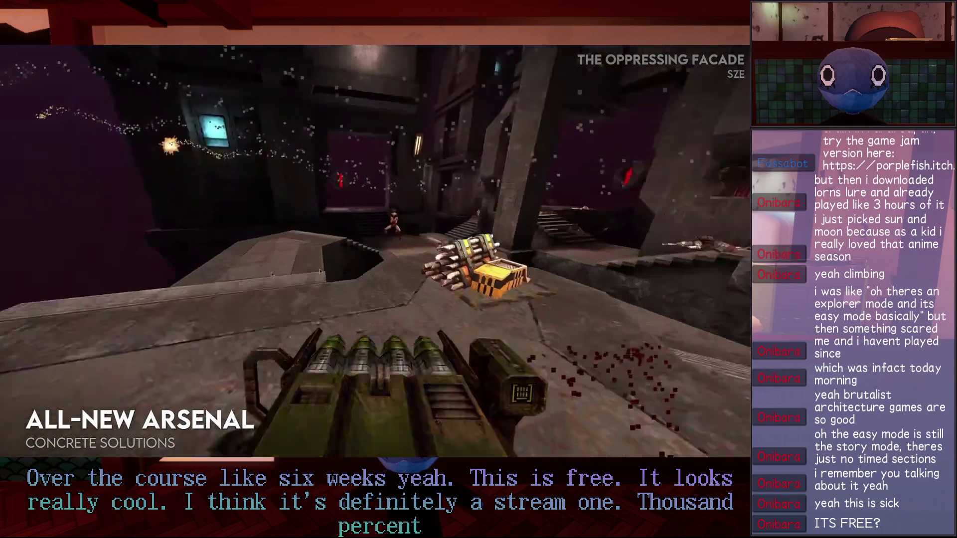
key("Escape")
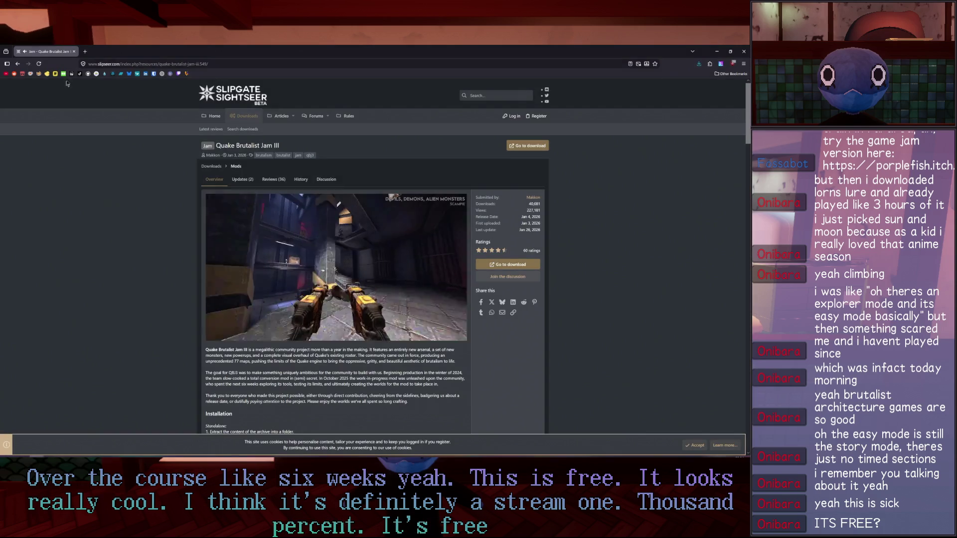
key("ctrl+l")
key("alt+Tab")
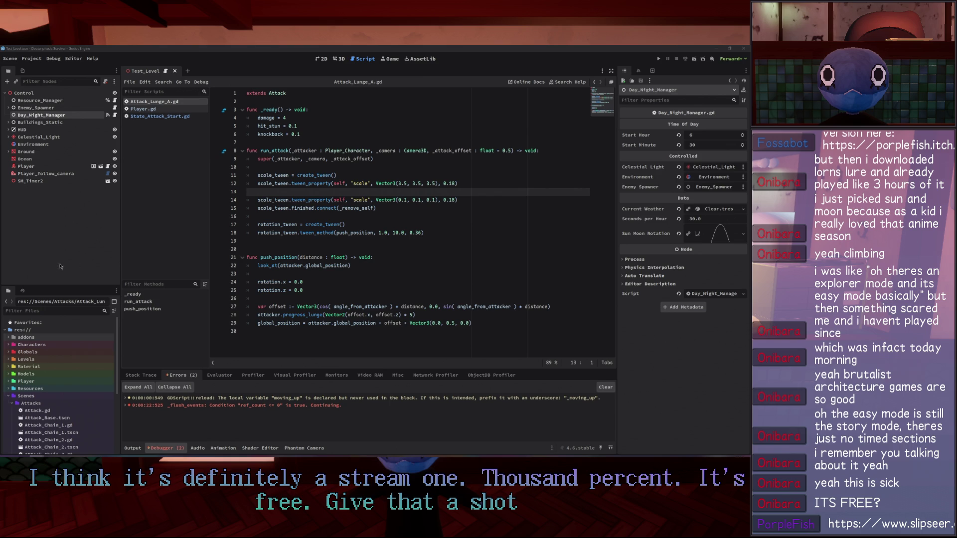
Inspect the push_position function and rotation.z line, then run the project with F5.
left_click(338, 257)
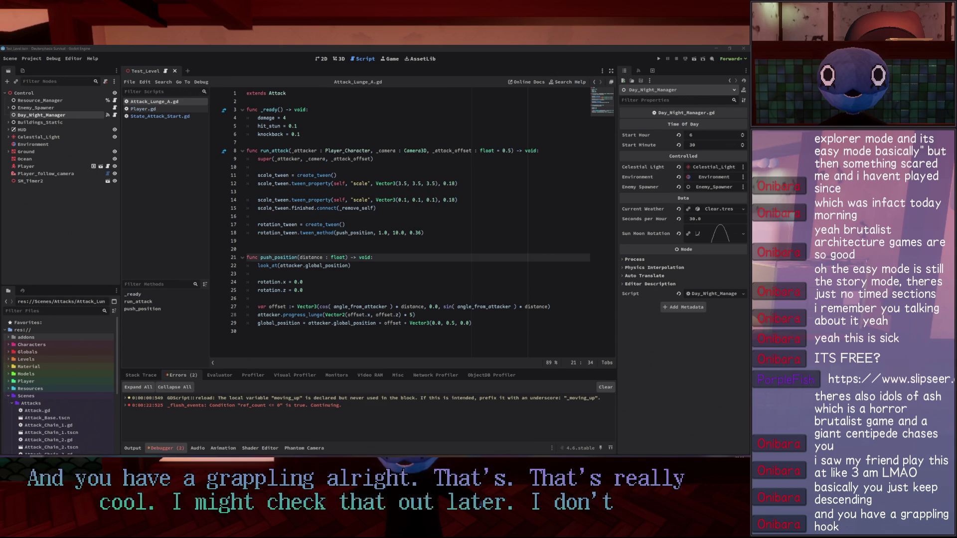
left_click(452, 294)
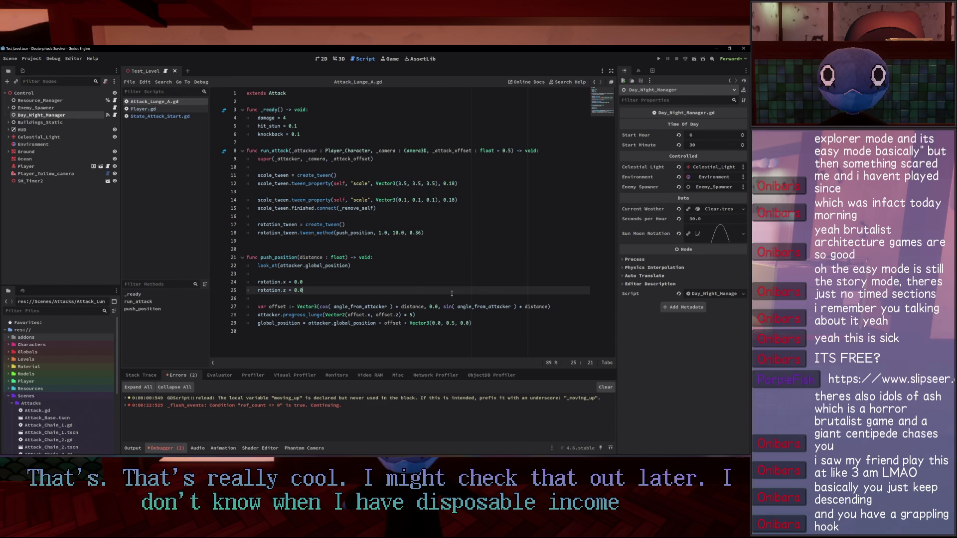
key("F5")
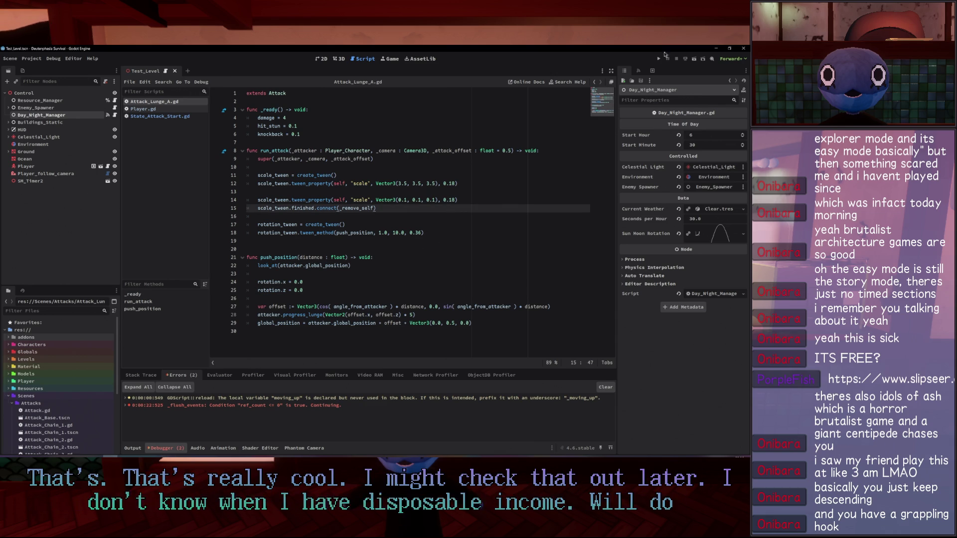
Perform the three-hit attack chain, a lunge, and follow-up chain swings in the Game view.
left_click(256, 166)
left_click(257, 166)
left_click(256, 166)
left_click(253, 133)
left_click(324, 142)
left_click(396, 148)
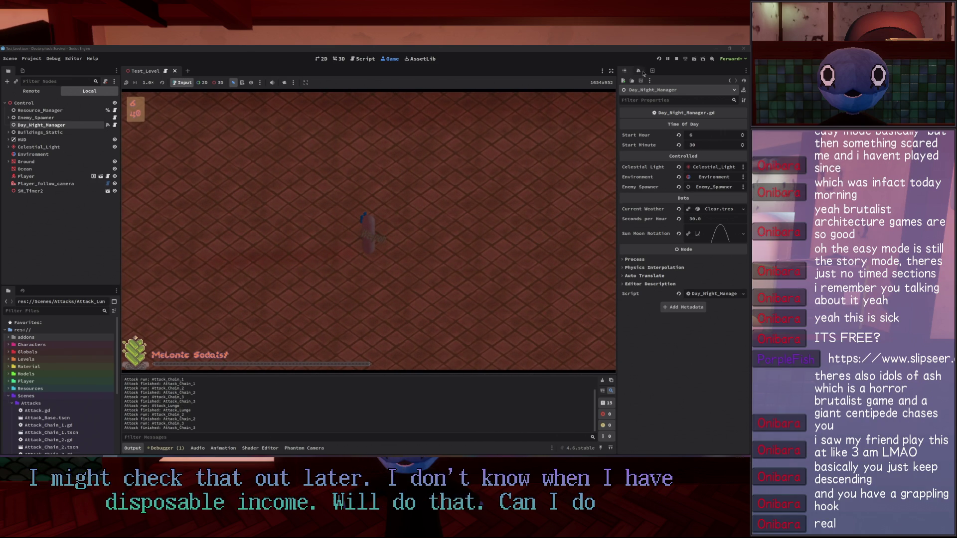